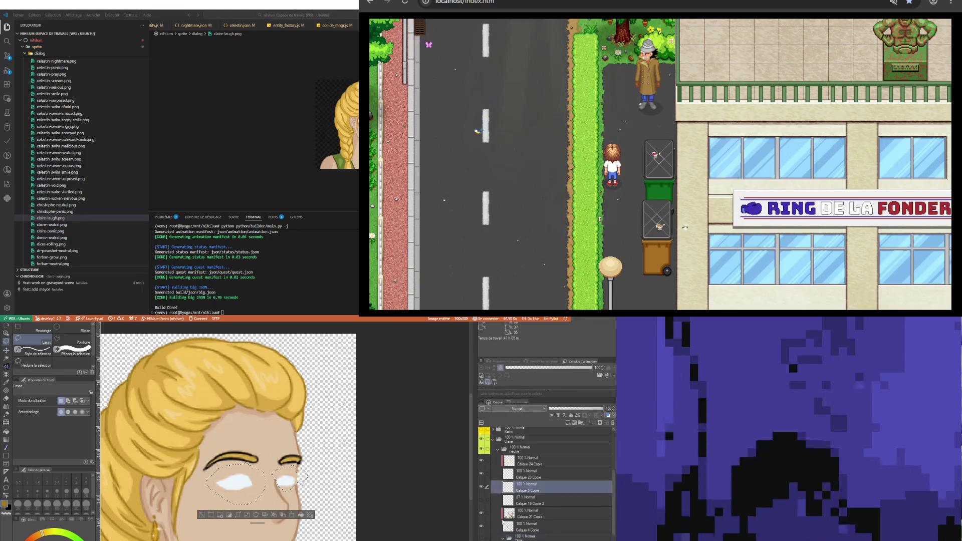
Browse the face layers and briefly hide the Cheveux hair to check the face underneath
click(519, 513)
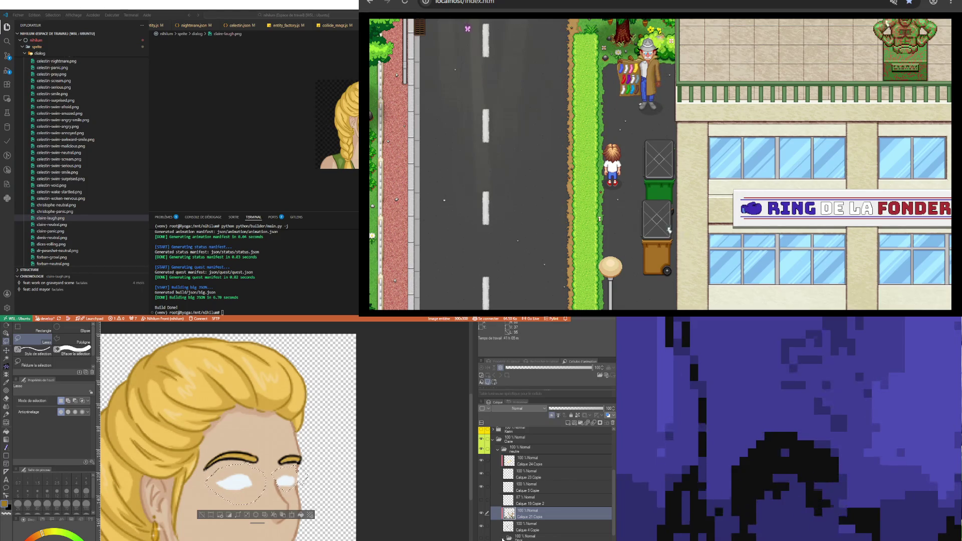
scroll(512, 536, down, 2)
click(524, 529)
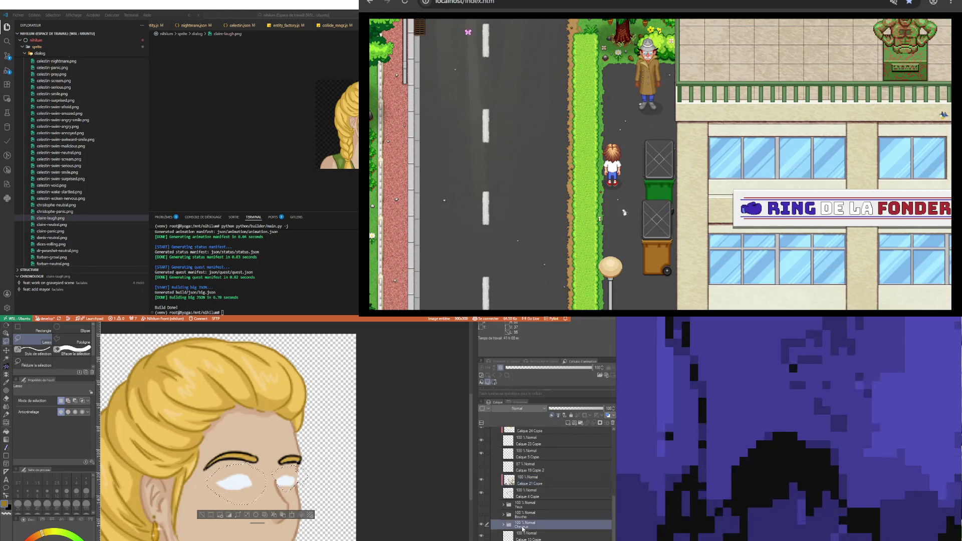
click(540, 516)
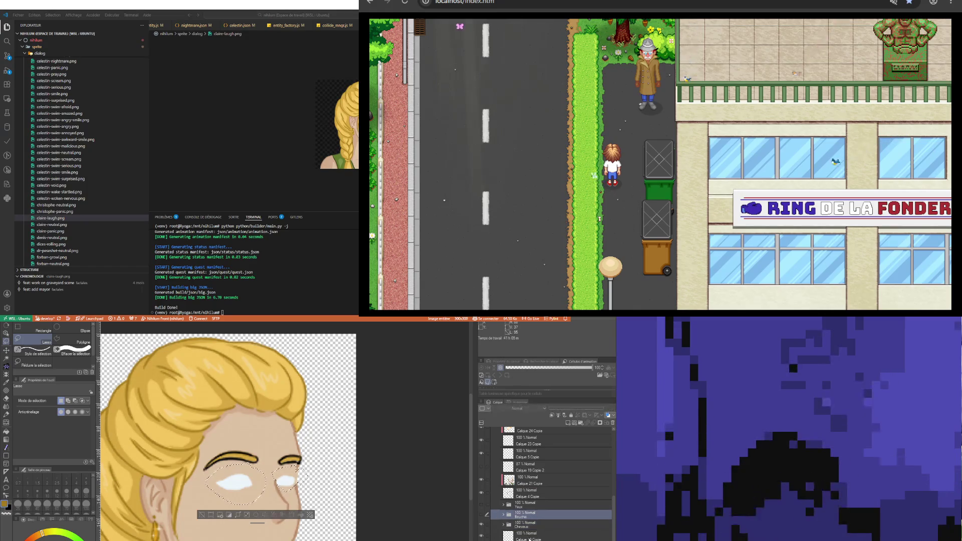
click(486, 536)
click(482, 526)
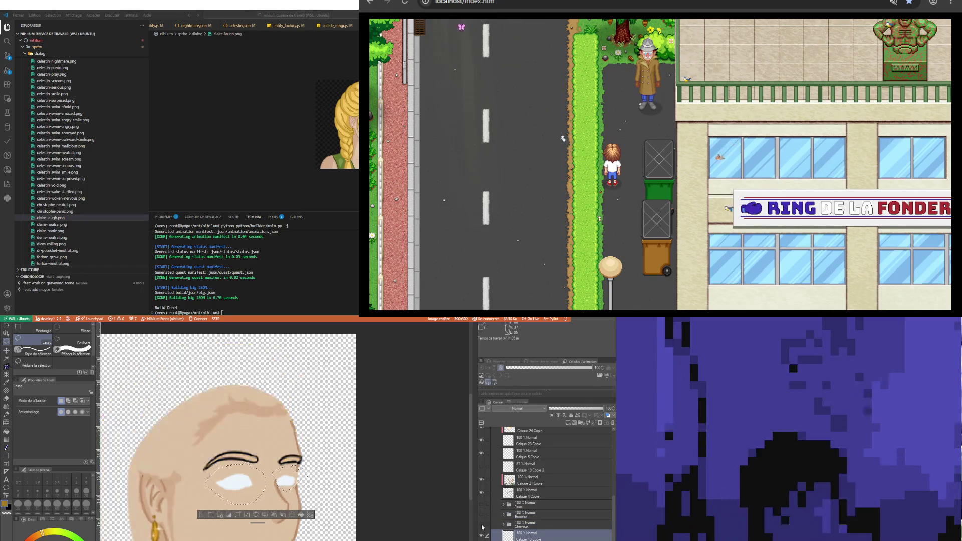
click(482, 525)
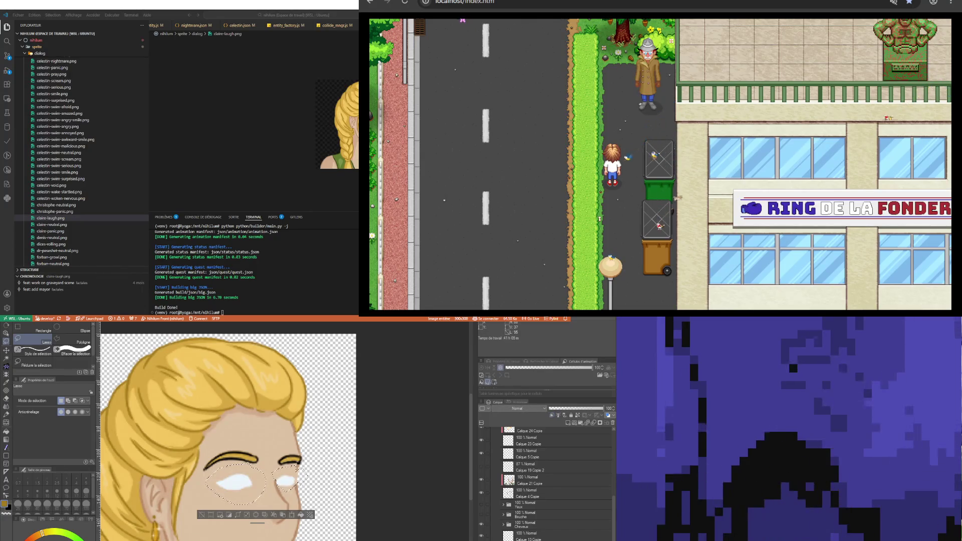
Move the white eye-patch layer down the stack and show the blue eyes in the Yeux folder
key(Delete)
key(ctrl+z)
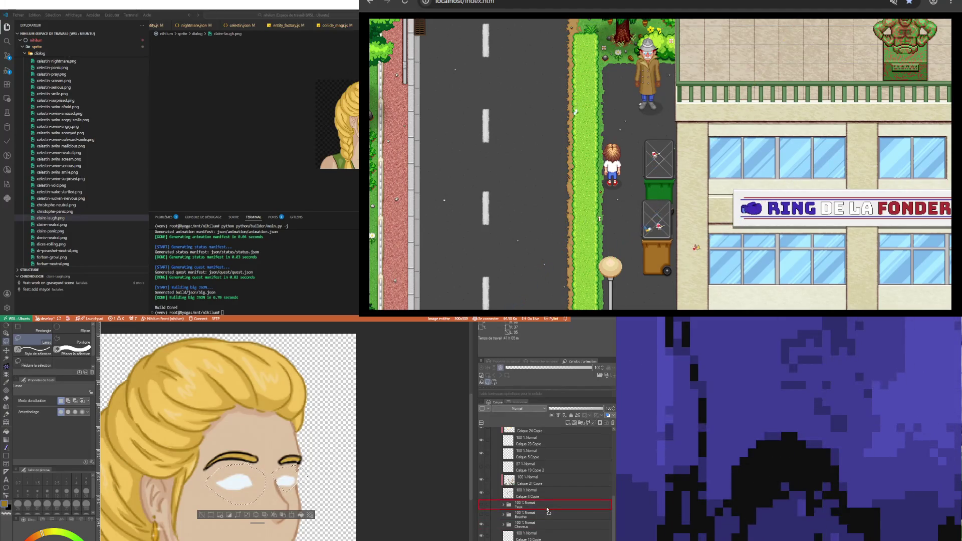
drag(548, 511, 518, 529)
click(503, 505)
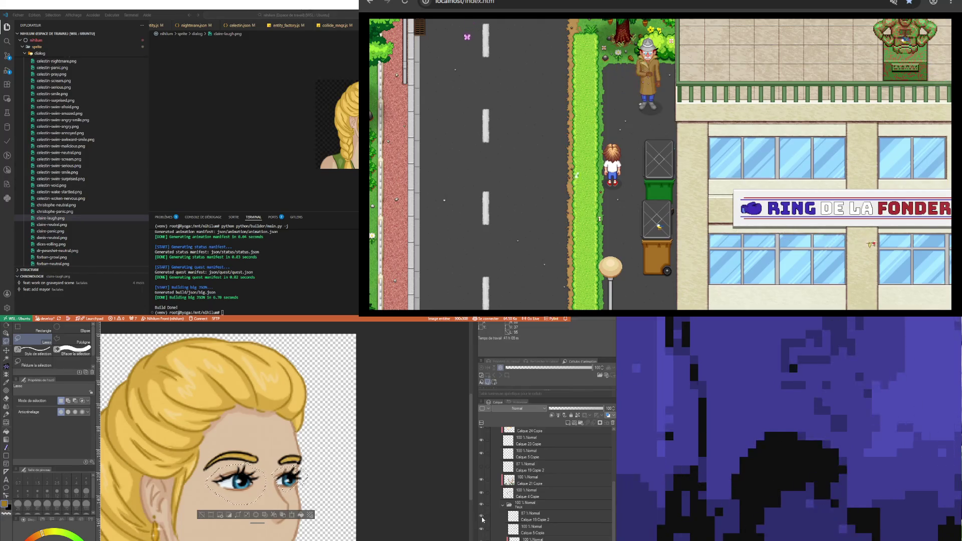
Preview claire-neutral.png and zoom in on its ear, hair and eye for reference
key(Down)
click(326, 148)
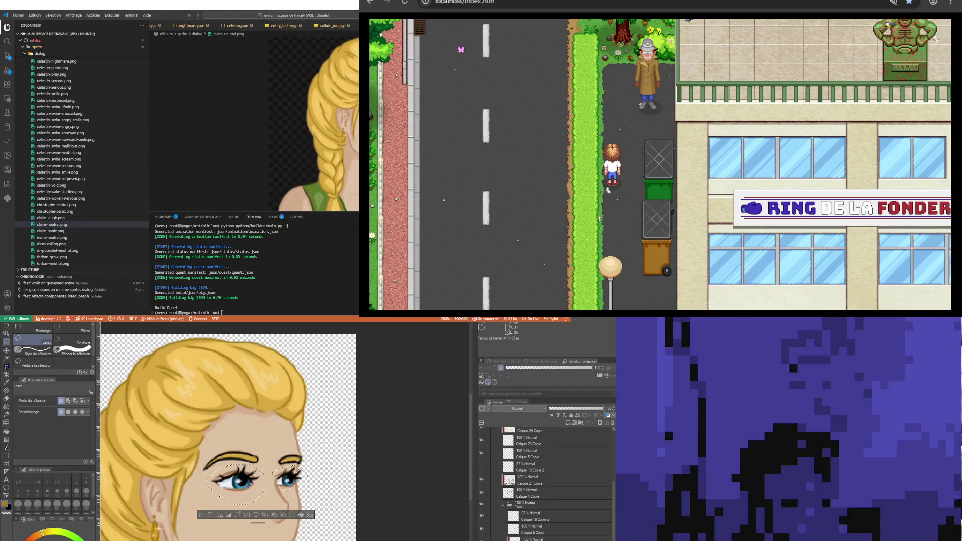
click(328, 148)
click(327, 149)
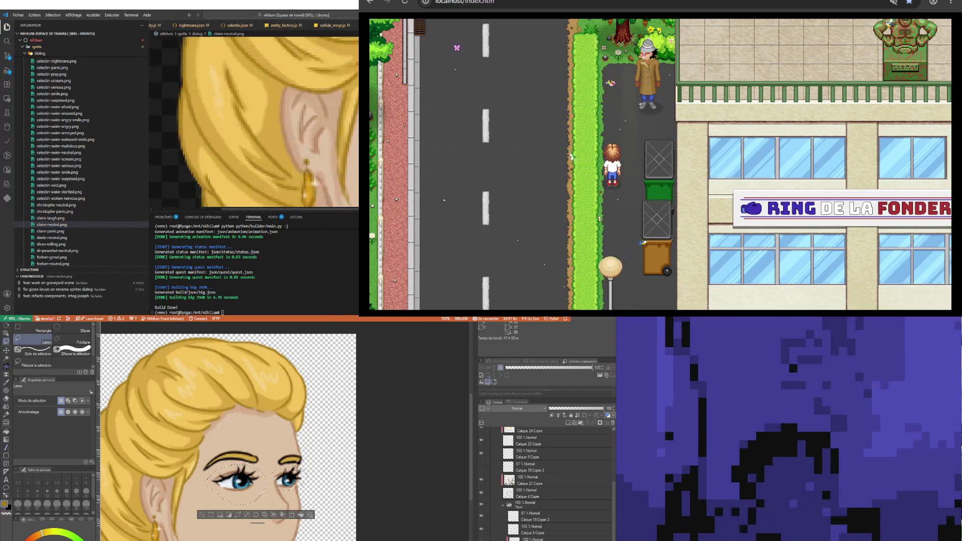
click(326, 147)
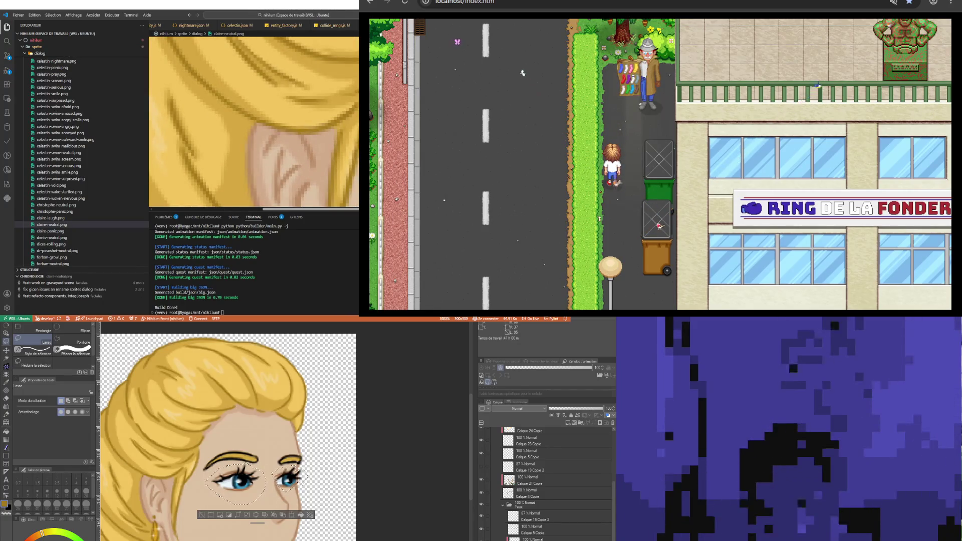
scroll(254, 120, right, 3)
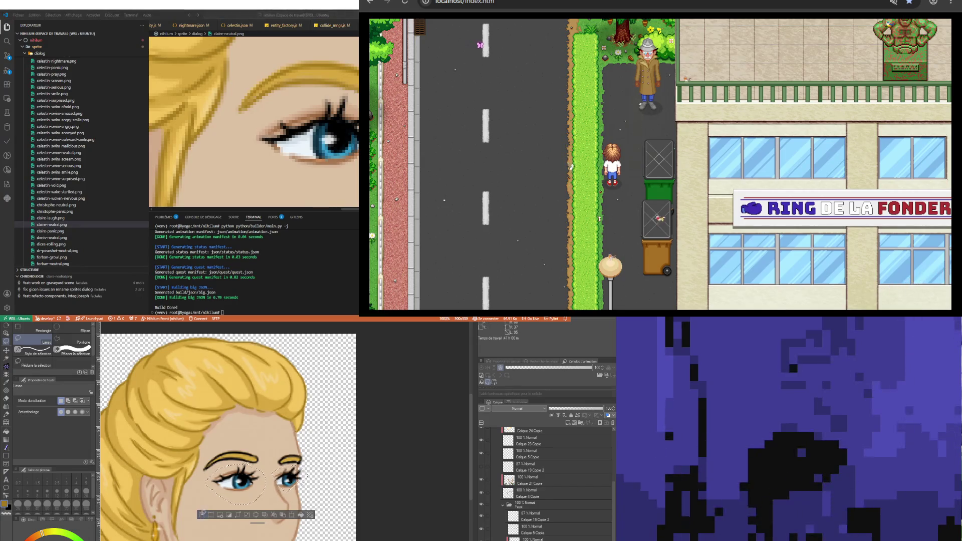
scroll(225, 478, up, 1)
scroll(224, 479, up, 1)
scroll(222, 478, up, 1)
scroll(221, 479, up, 1)
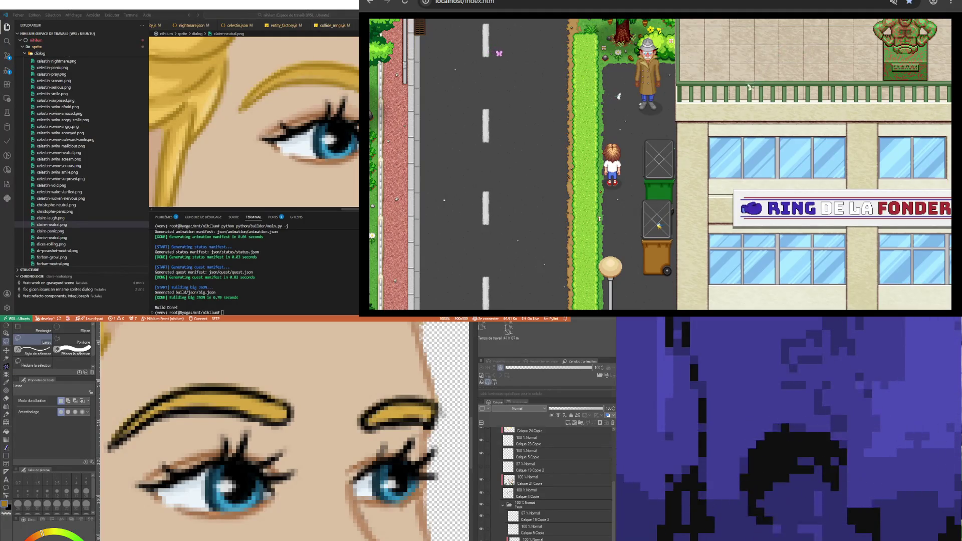
scroll(271, 432, down, 5)
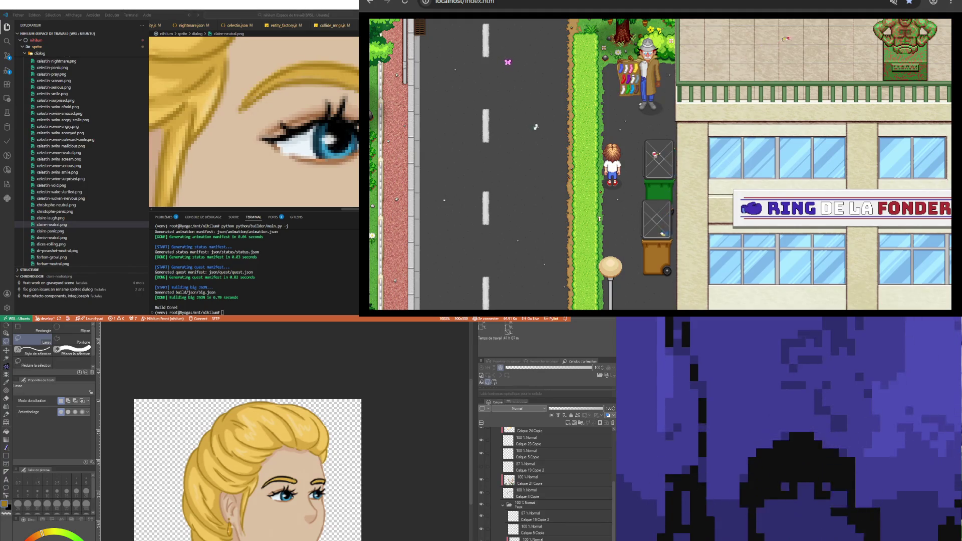
scroll(249, 502, up, 1)
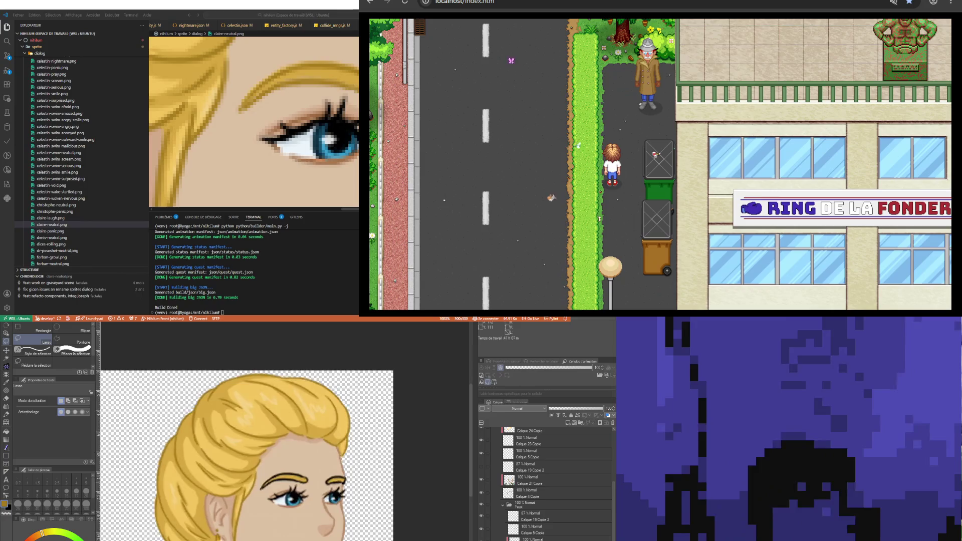
scroll(353, 452, up, 1)
scroll(353, 452, up, 1)
scroll(354, 451, up, 1)
scroll(353, 451, up, 1)
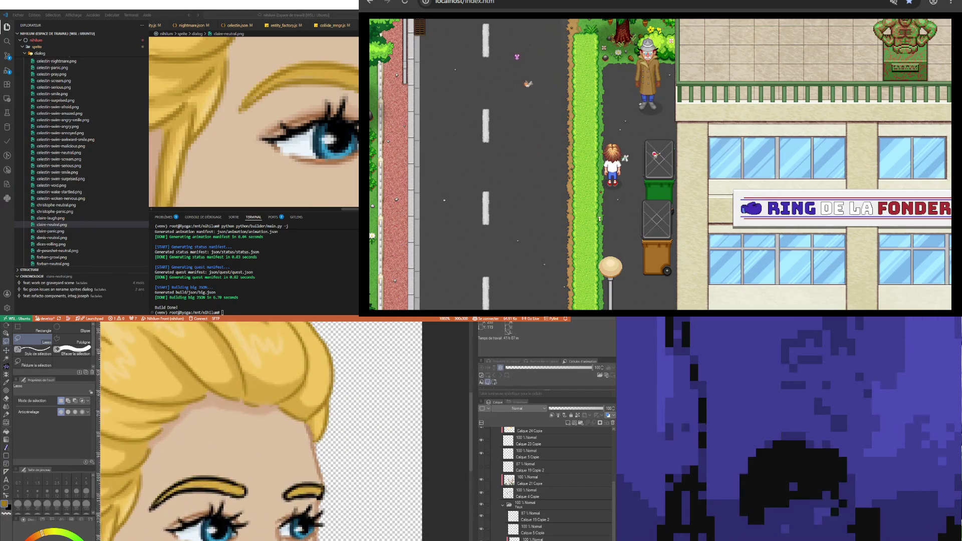
scroll(248, 451, down, 1)
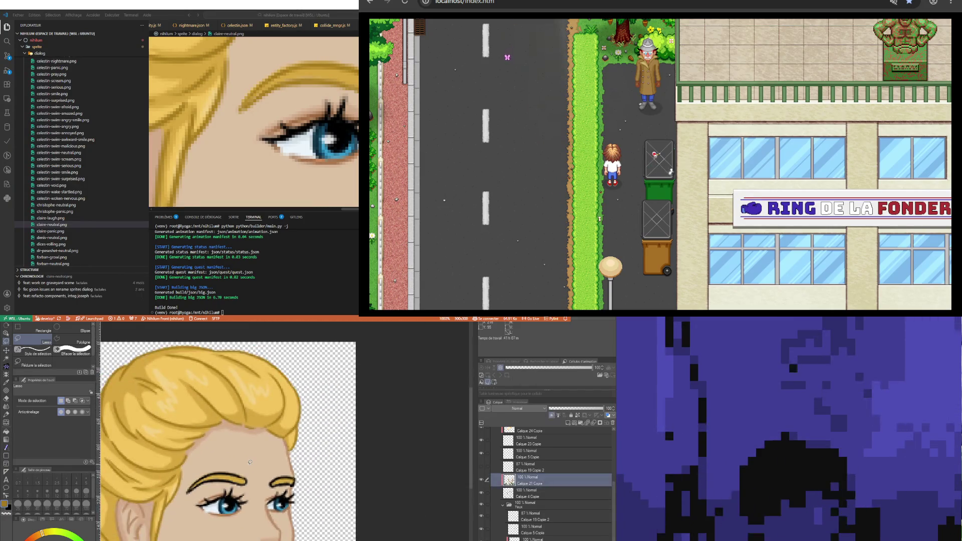
scroll(248, 451, down, 1)
scroll(248, 451, down, 1)
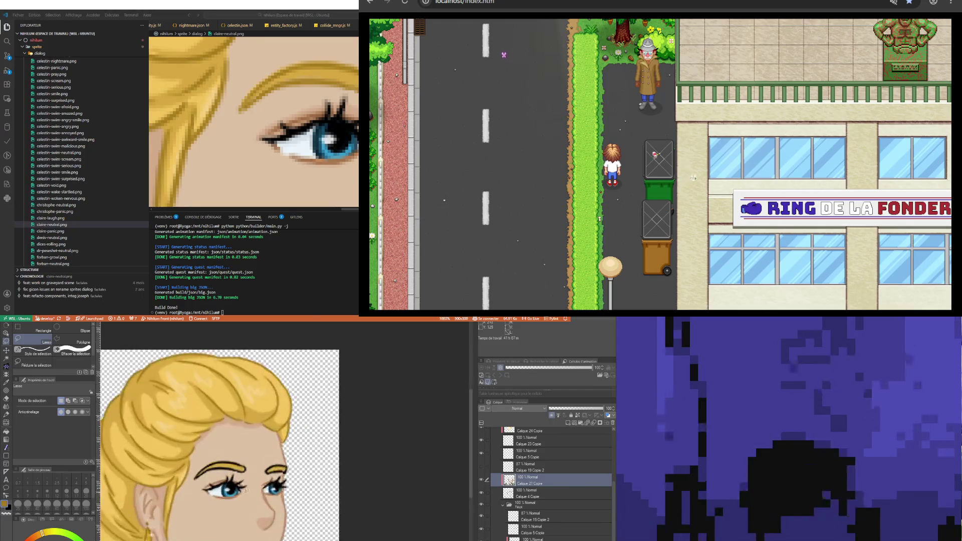
Hide the Yeux eyes and the hair so only the bald face with black brow outlines shows
click(507, 506)
click(504, 506)
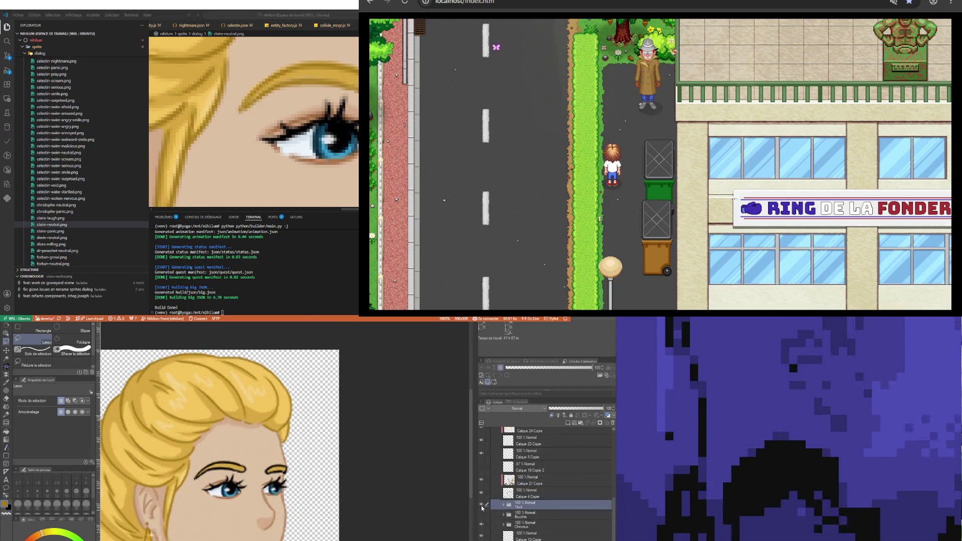
click(530, 493)
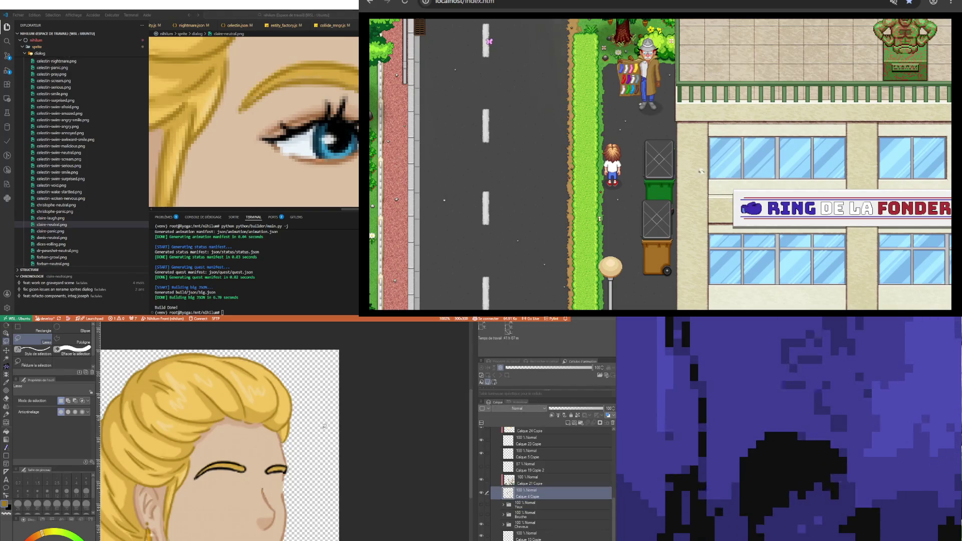
click(482, 524)
scroll(192, 443, down, 2)
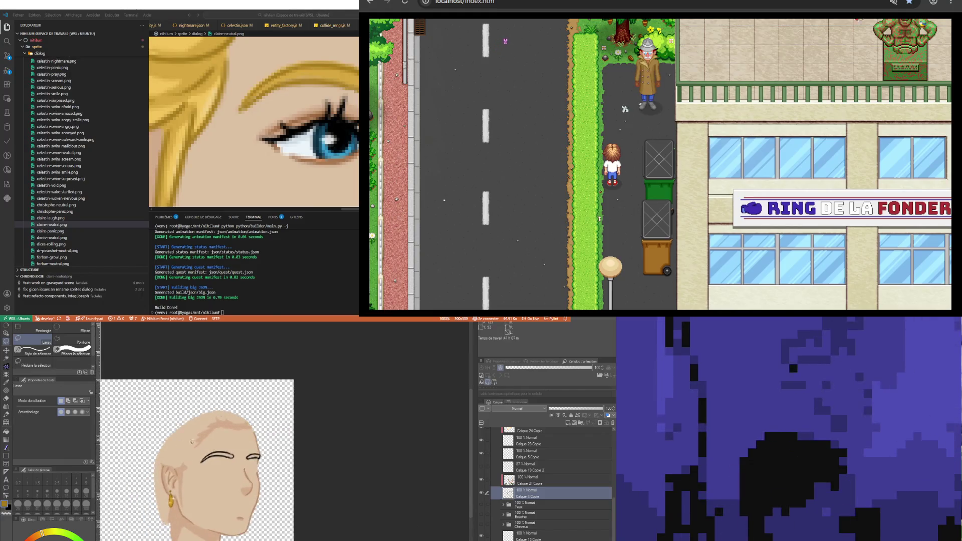
scroll(193, 442, up, 2)
scroll(191, 460, up, 1)
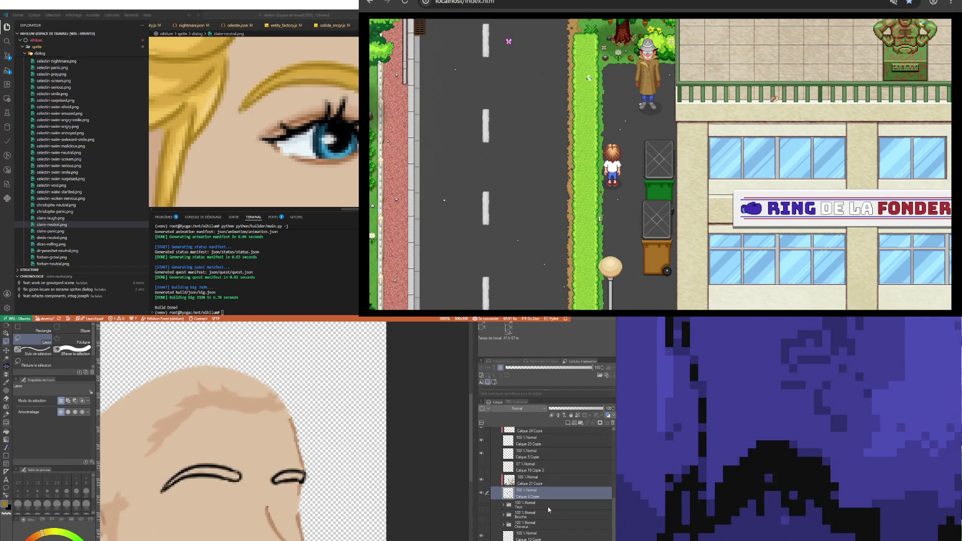
click(525, 519)
scroll(567, 502, up, 2)
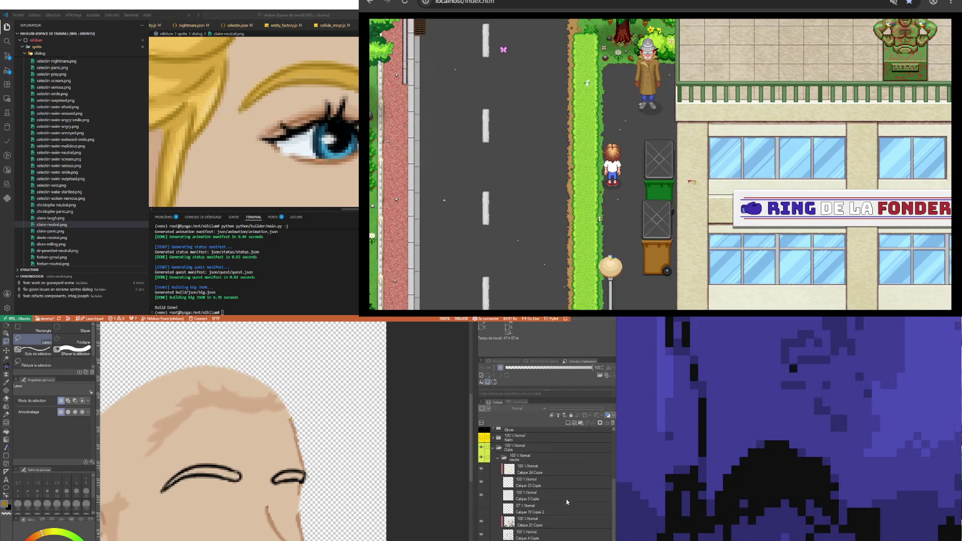
click(522, 525)
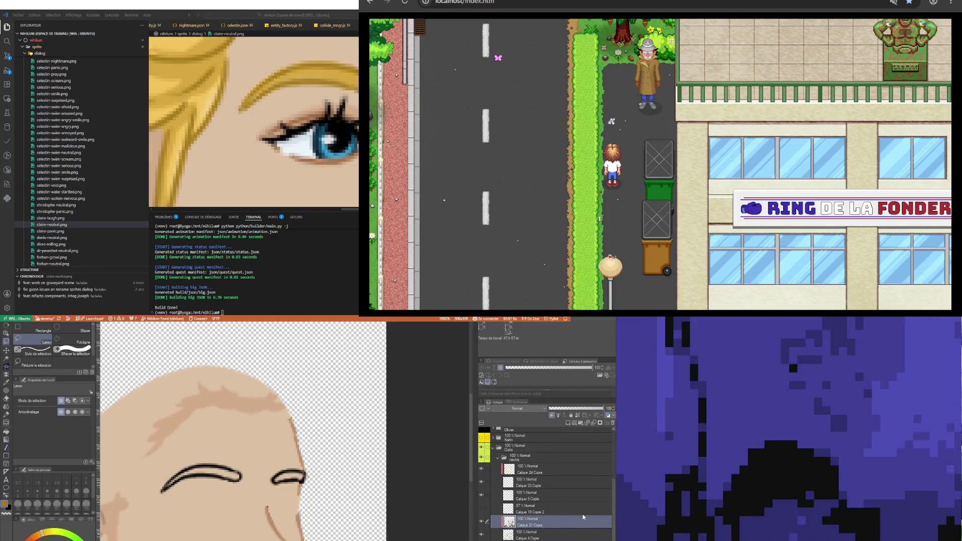
click(480, 535)
click(480, 536)
click(479, 535)
click(529, 537)
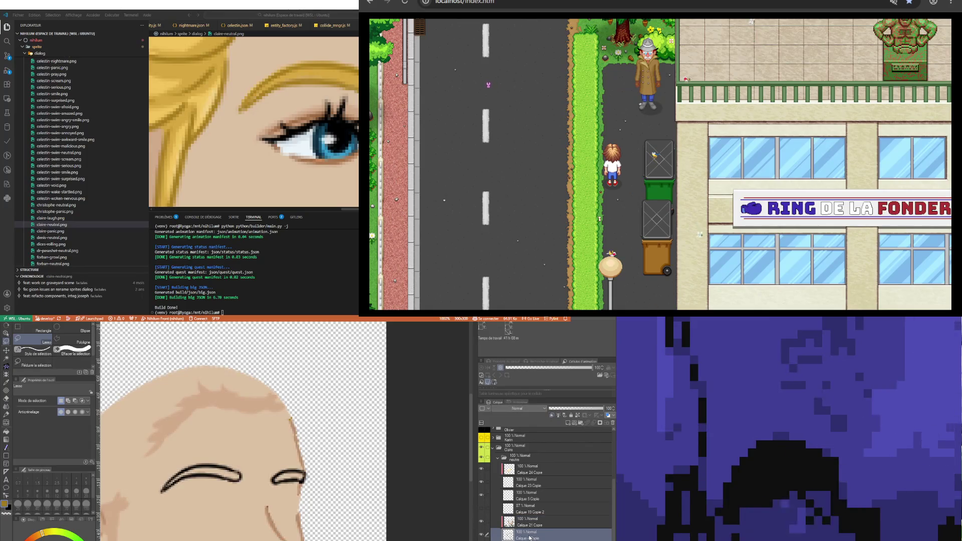
scroll(209, 484, up, 1)
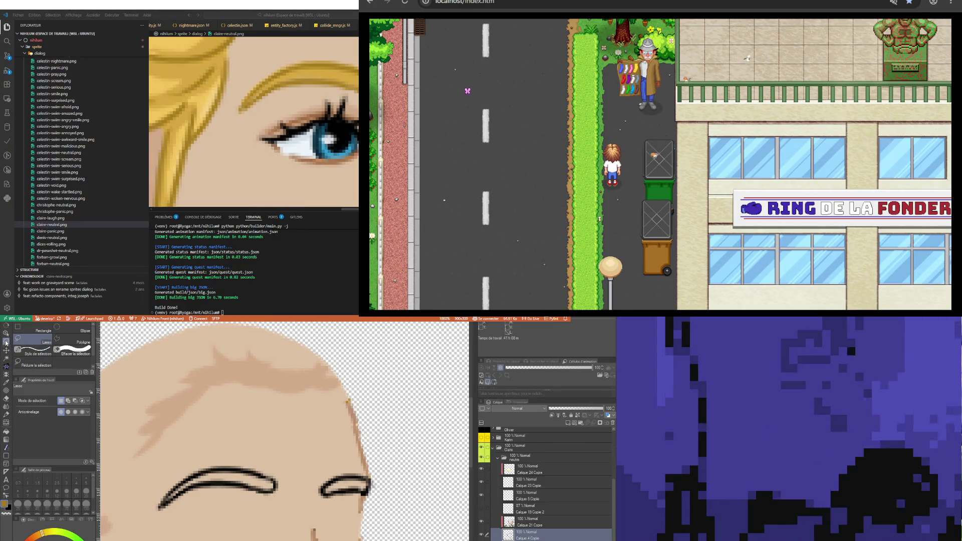
mouse_move(154, 520)
mouse_down()
mouse_move(344, 463)
mouse_move(358, 472)
mouse_up()
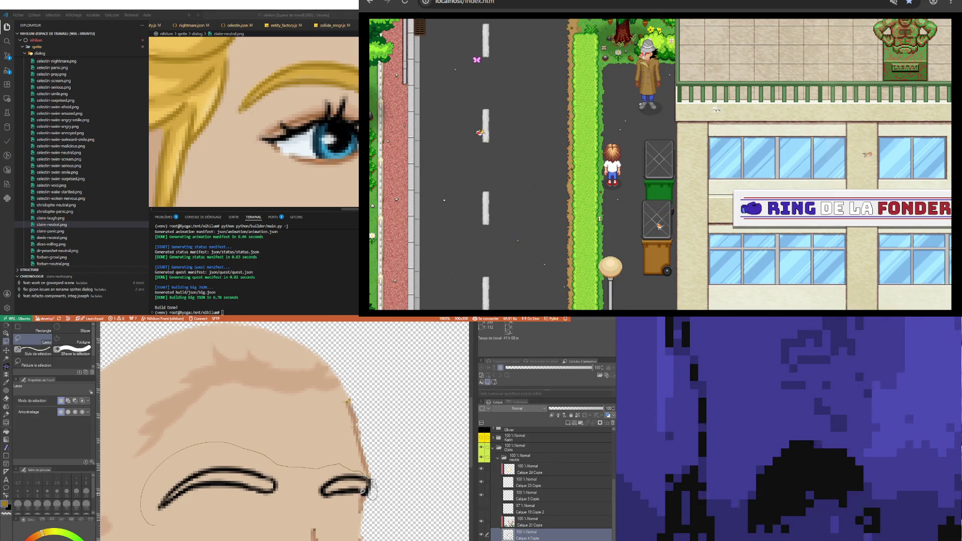
Lasso both eyebrow outlines, try erasing them, then undo to restore the face shading
drag(369, 487, 141, 517)
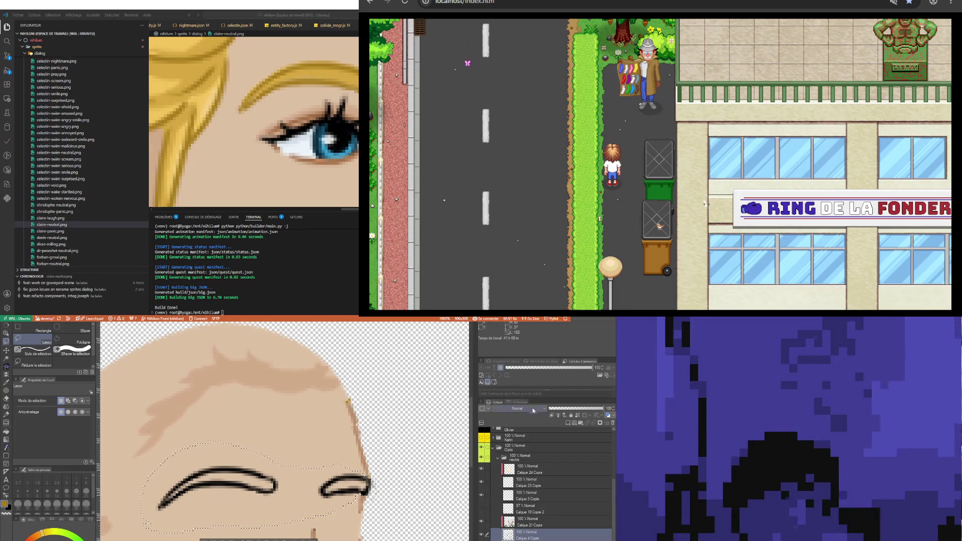
key(Delete)
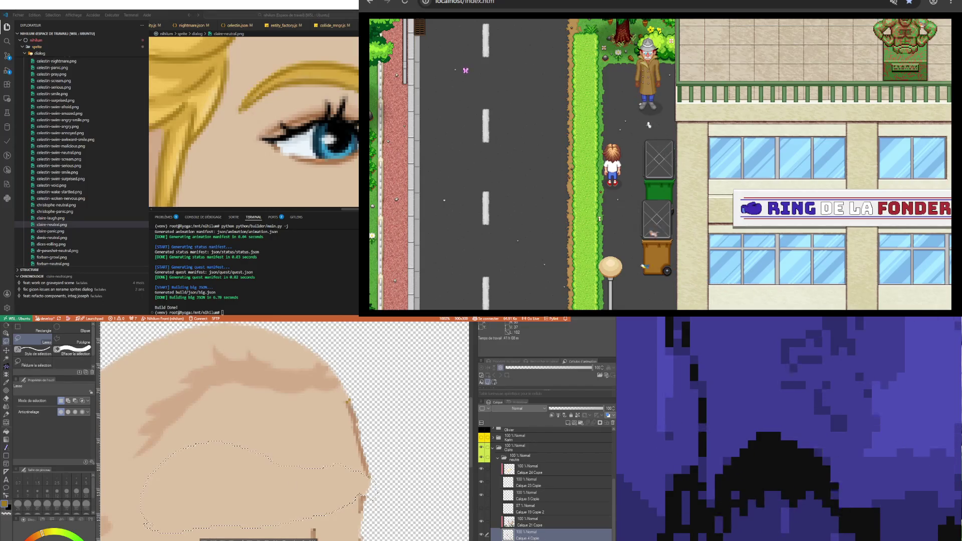
click(591, 421)
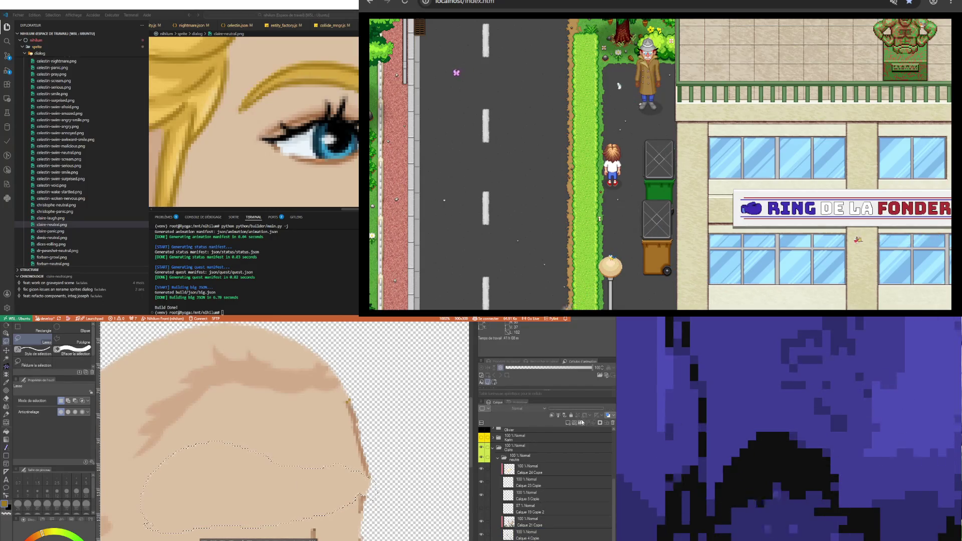
key(ctrl+z)
key(ctrl+z)
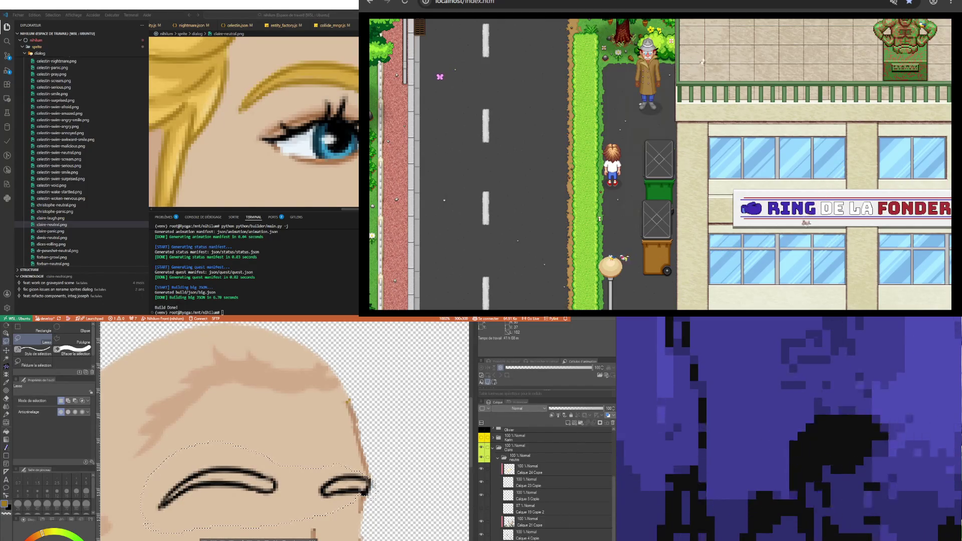
click(526, 521)
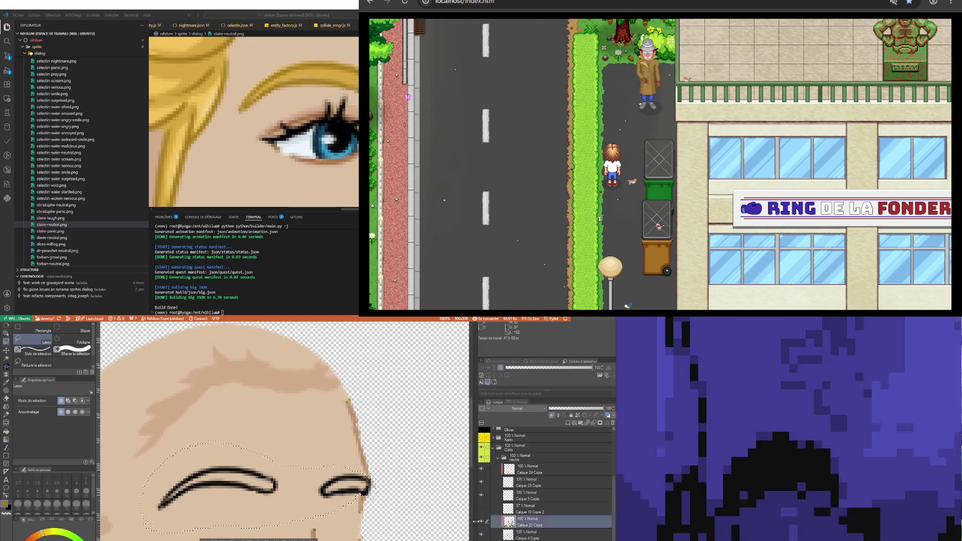
key(ctrl+z)
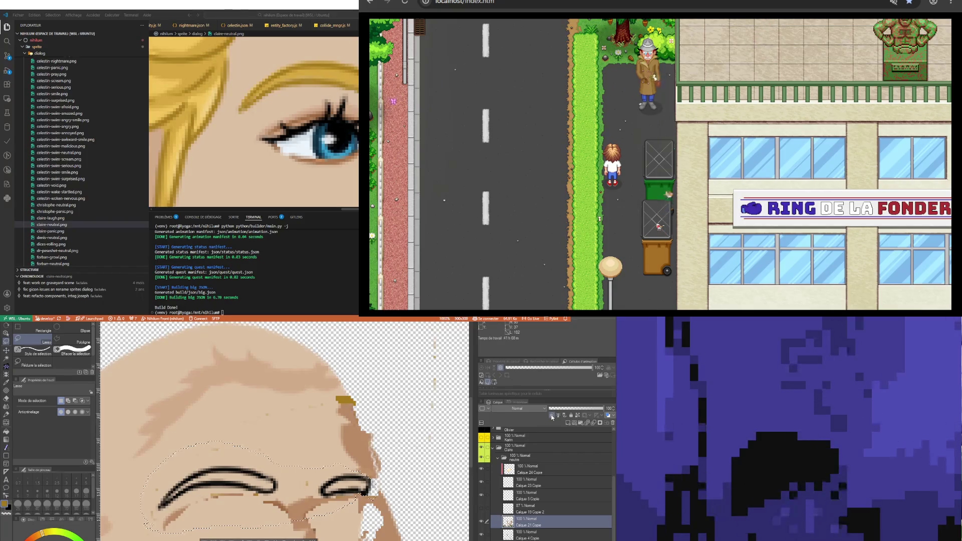
scroll(385, 511, down, 1)
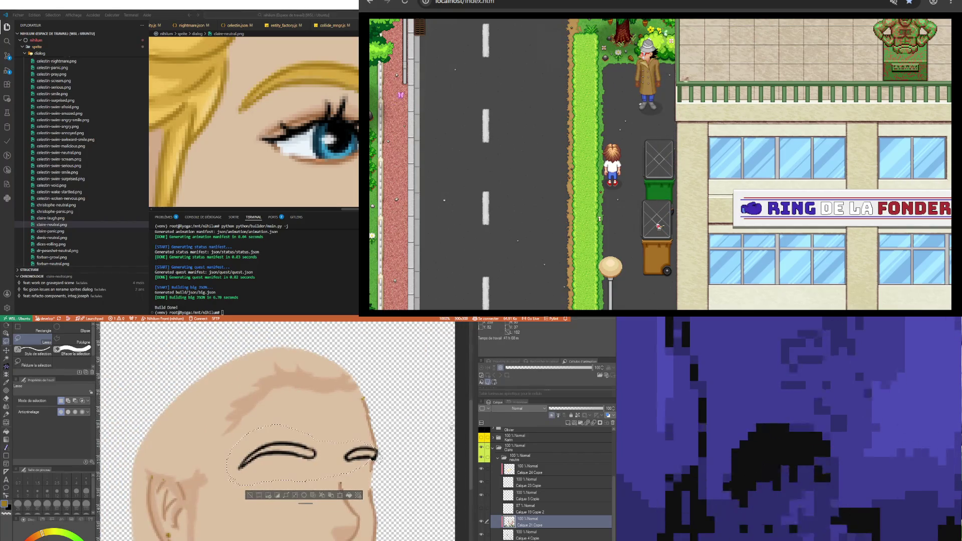
scroll(385, 511, down, 1)
scroll(385, 511, up, 1)
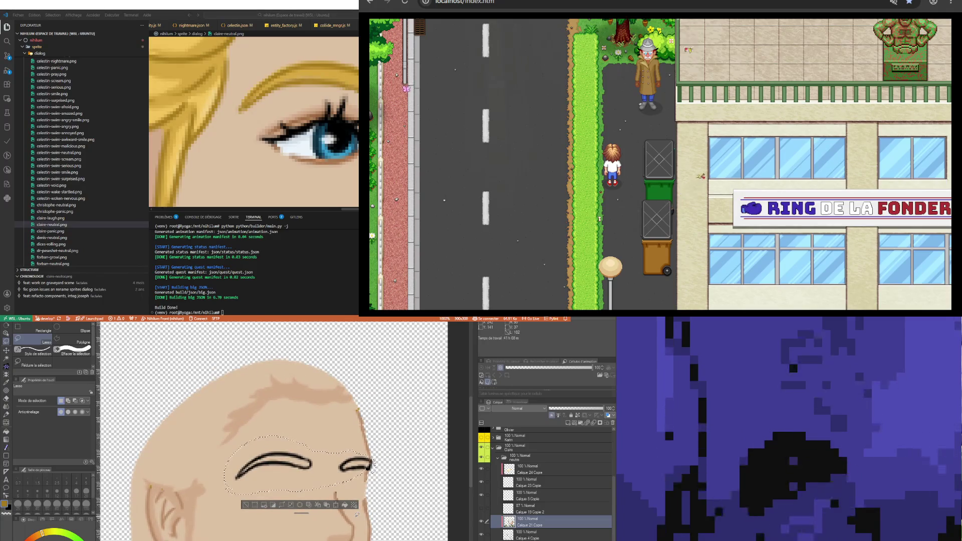
scroll(351, 496, up, 1)
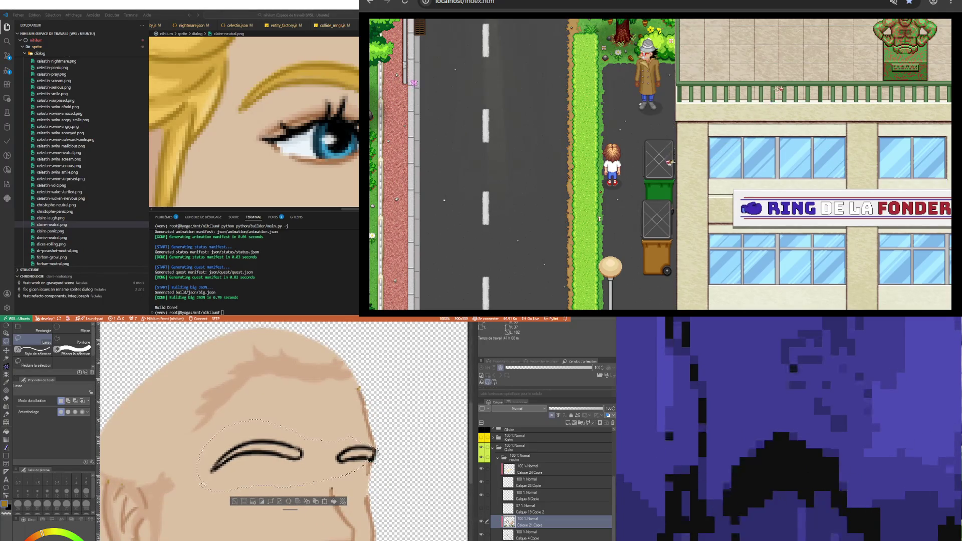
Step through Calque 24 and Calque 5 Copie to land on Calque 13 Copie 2, the brow line layer
click(526, 470)
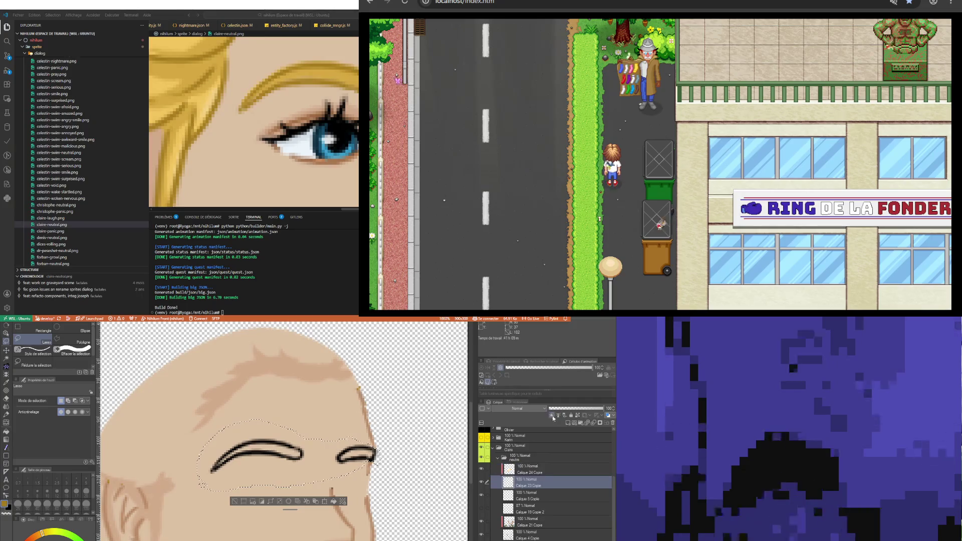
click(523, 499)
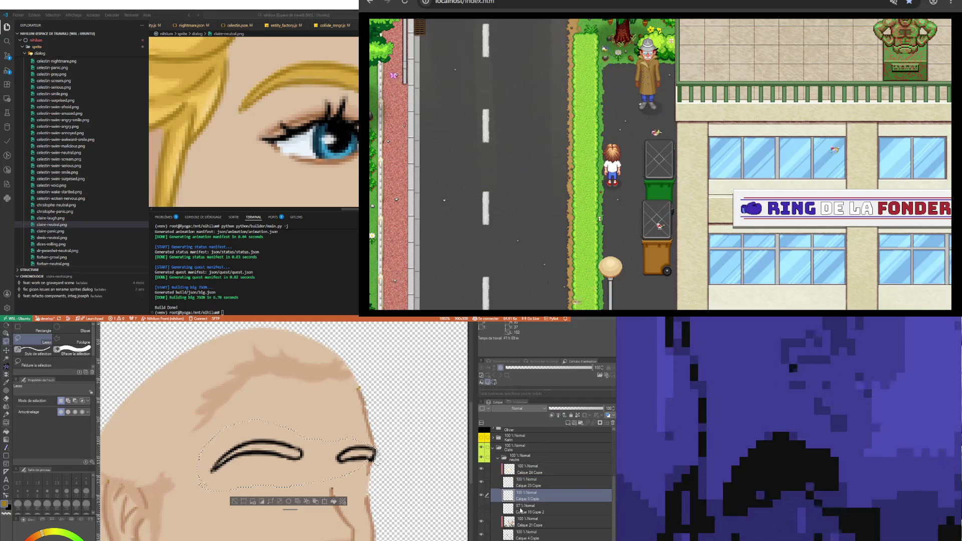
click(526, 509)
scroll(311, 486, down, 3)
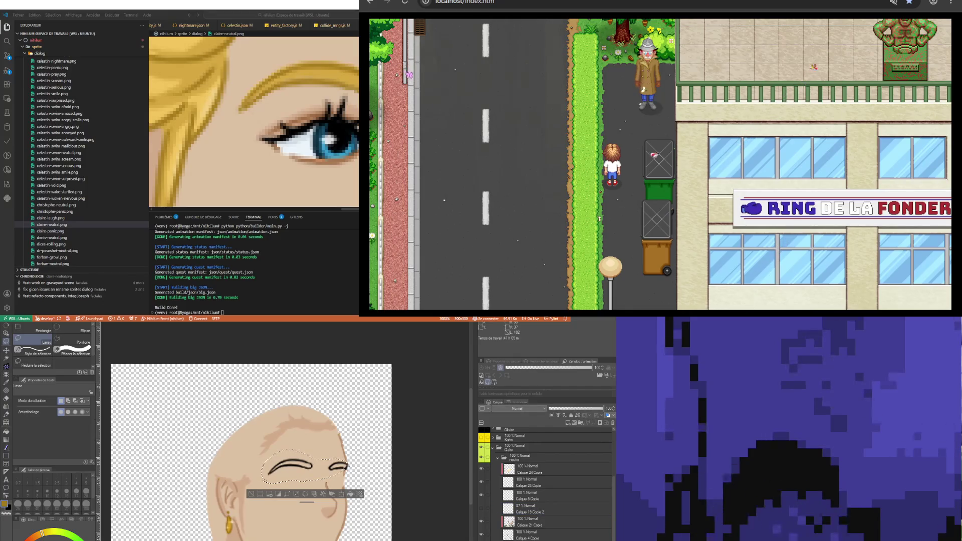
Erase the black eyebrow lines inside the selection, deselect and switch to Auto Select
key(Delete)
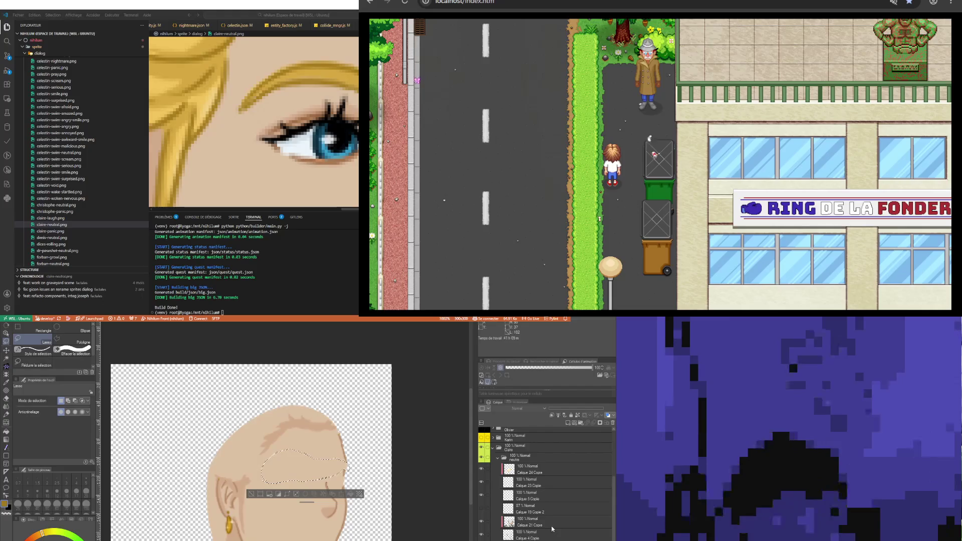
click(552, 529)
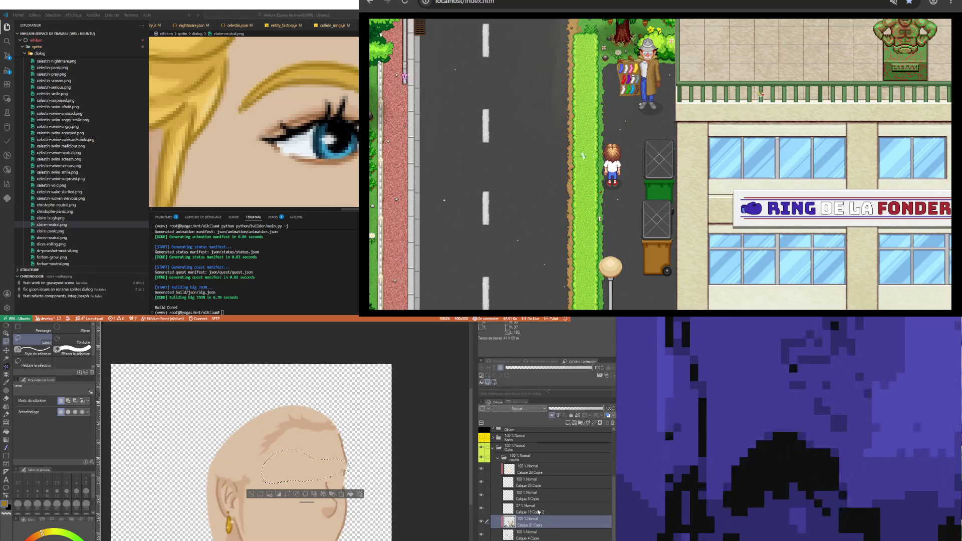
click(484, 509)
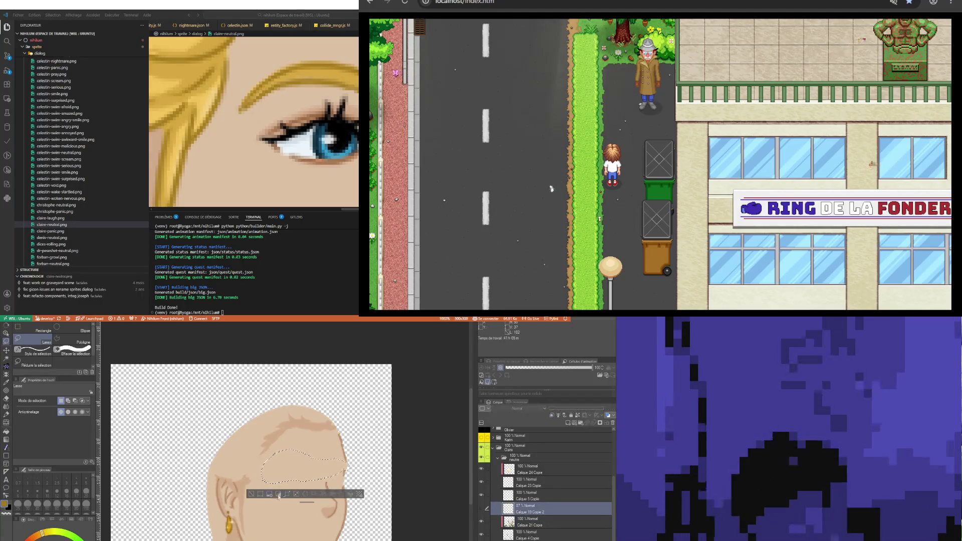
click(248, 495)
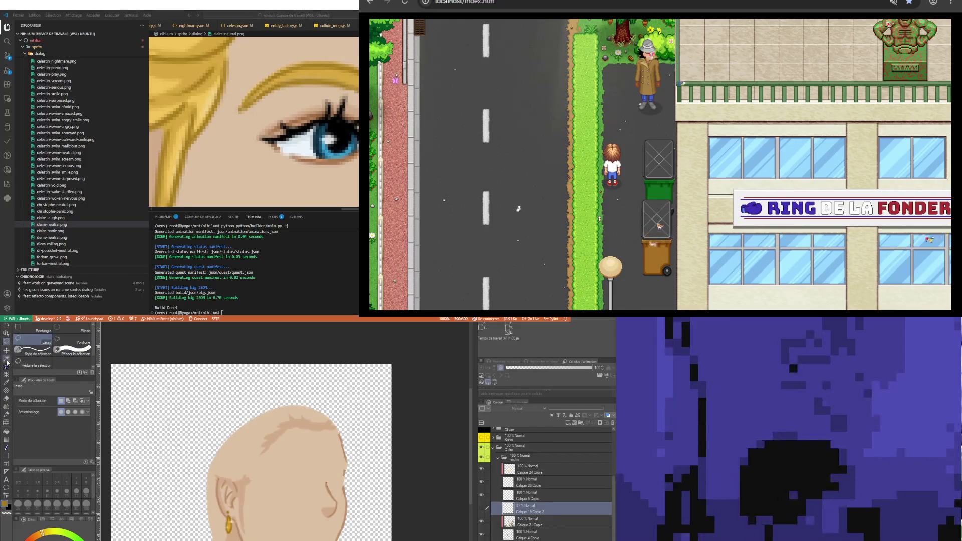
click(6, 358)
scroll(224, 420, down, 1)
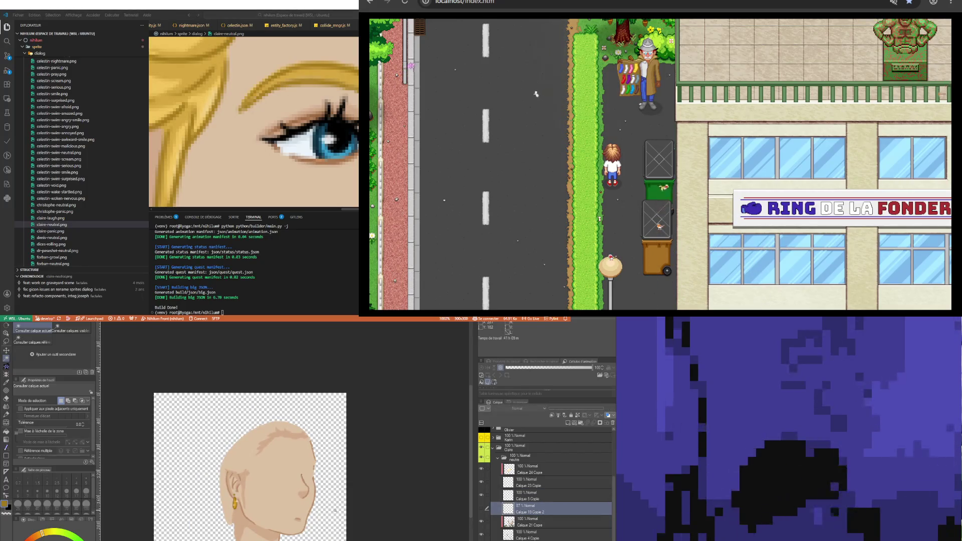
Delete the emptied Calque 13 Copie 2 layer and toggle a face layer's visibility to check
click(612, 424)
click(522, 533)
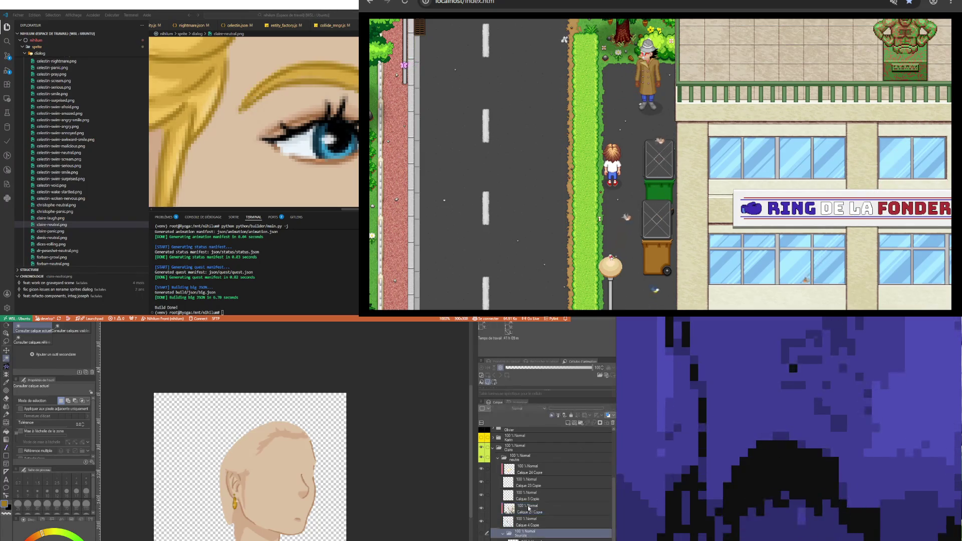
click(528, 500)
click(483, 496)
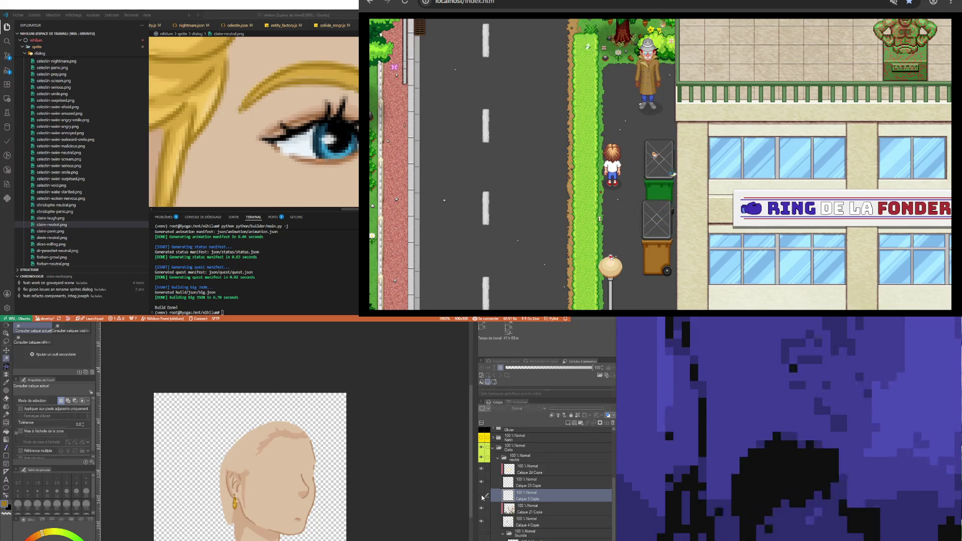
click(482, 497)
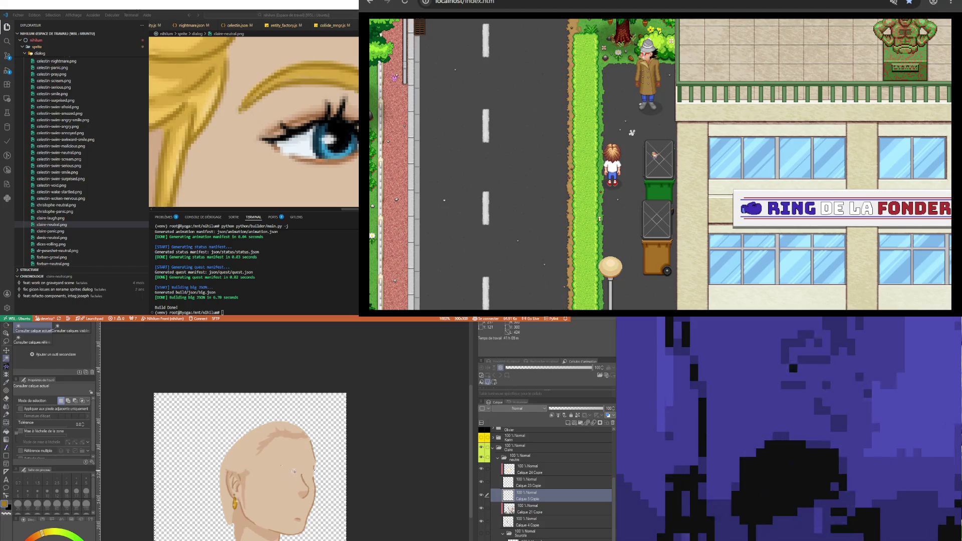
scroll(294, 471, up, 1)
scroll(297, 470, up, 1)
scroll(305, 466, up, 1)
scroll(317, 463, up, 1)
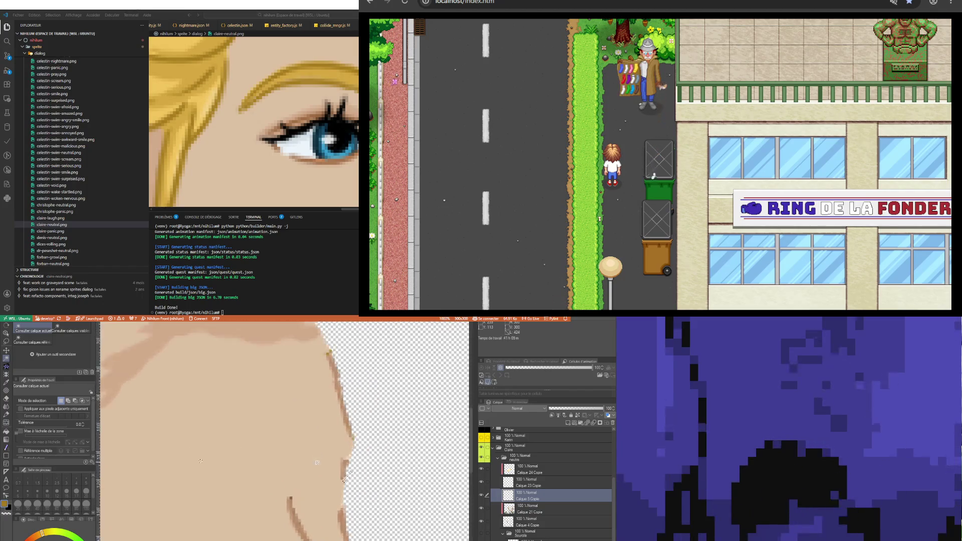
scroll(317, 464, down, 2)
scroll(331, 489, down, 2)
scroll(316, 490, up, 1)
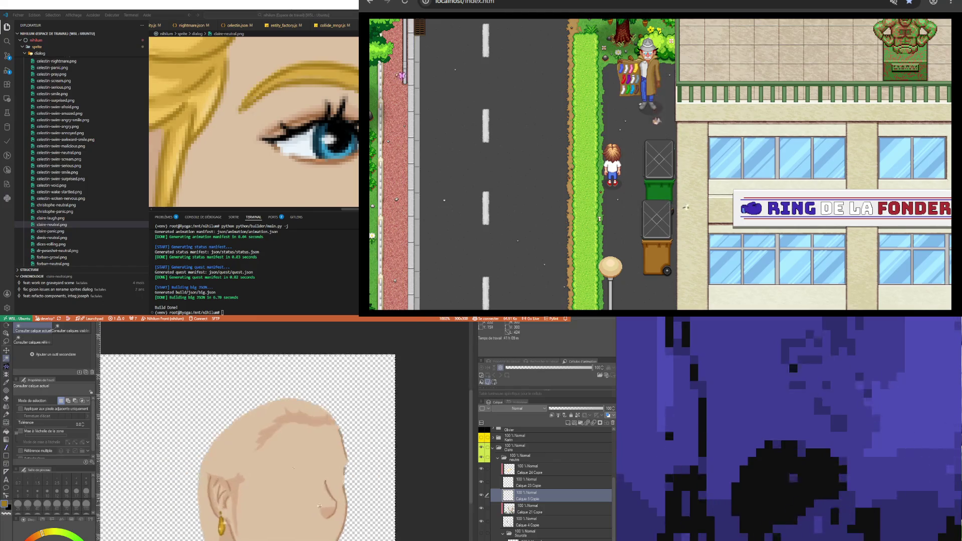
scroll(316, 488, up, 1)
scroll(316, 489, up, 1)
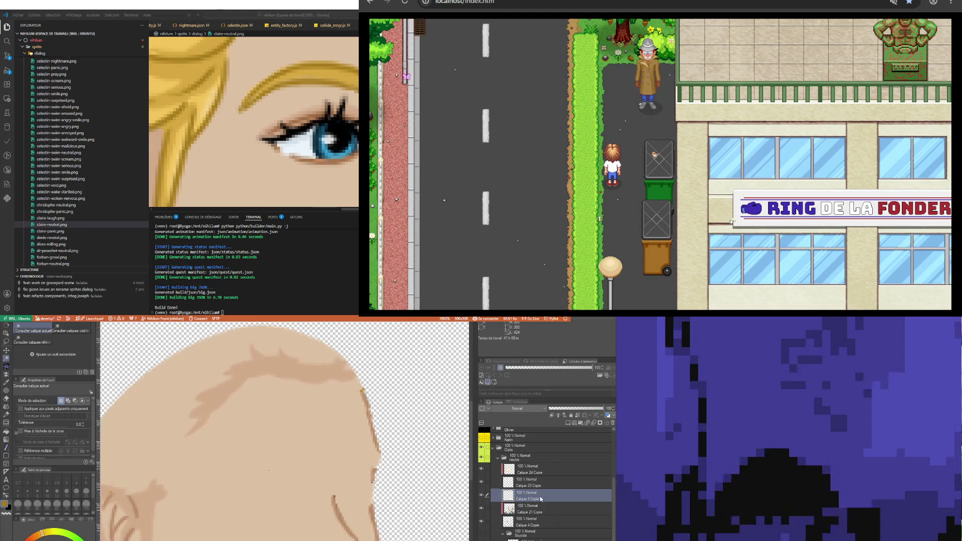
Drag layers in the stack to bring the eyes layer back into view on the face
drag(538, 539, 547, 486)
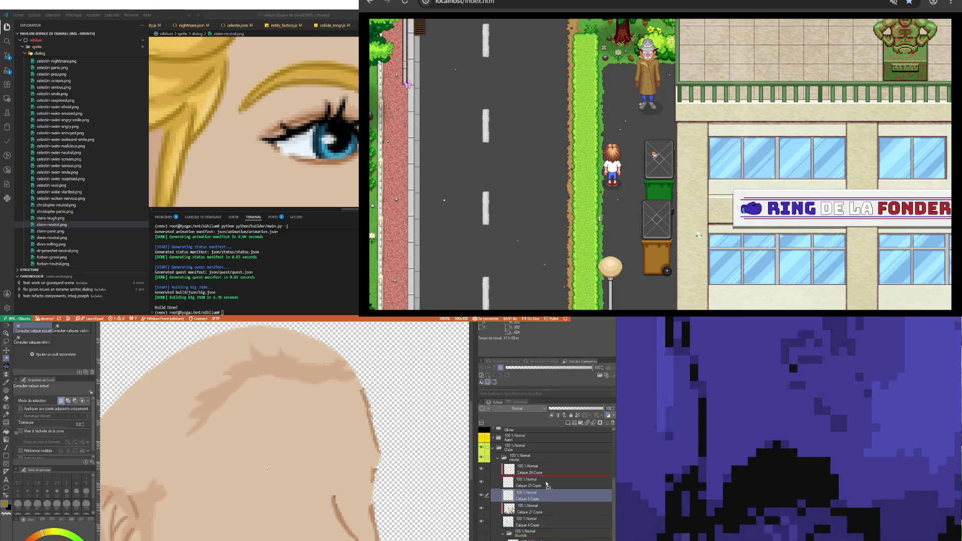
drag(543, 535, 544, 540)
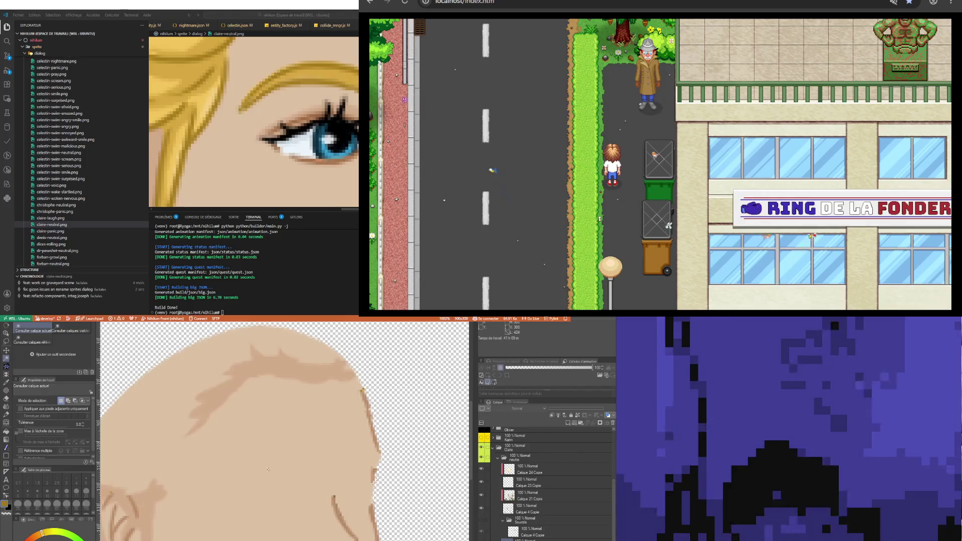
drag(543, 539, 544, 538)
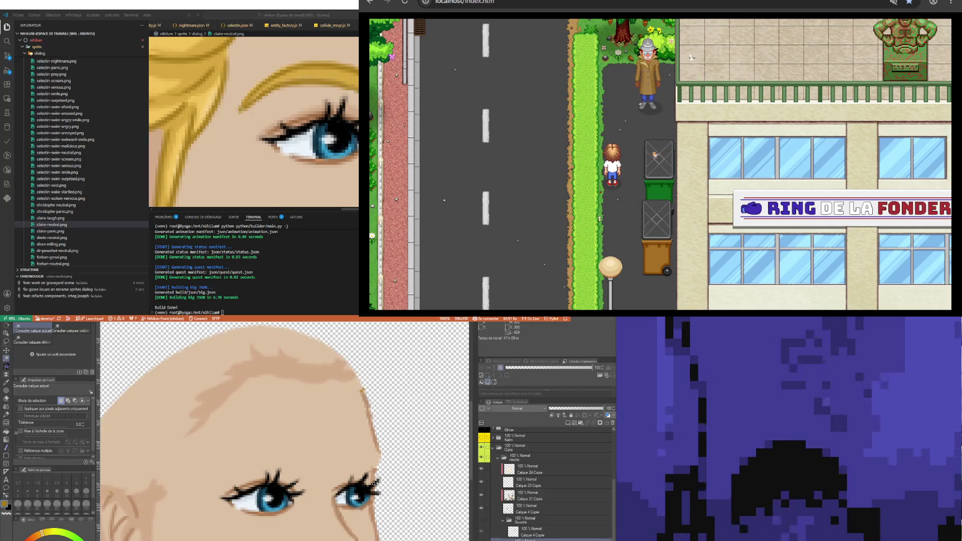
Hide the eyes, test-paint and undo on Calque 24 Copie, then create a new folder for Bouche
click(525, 472)
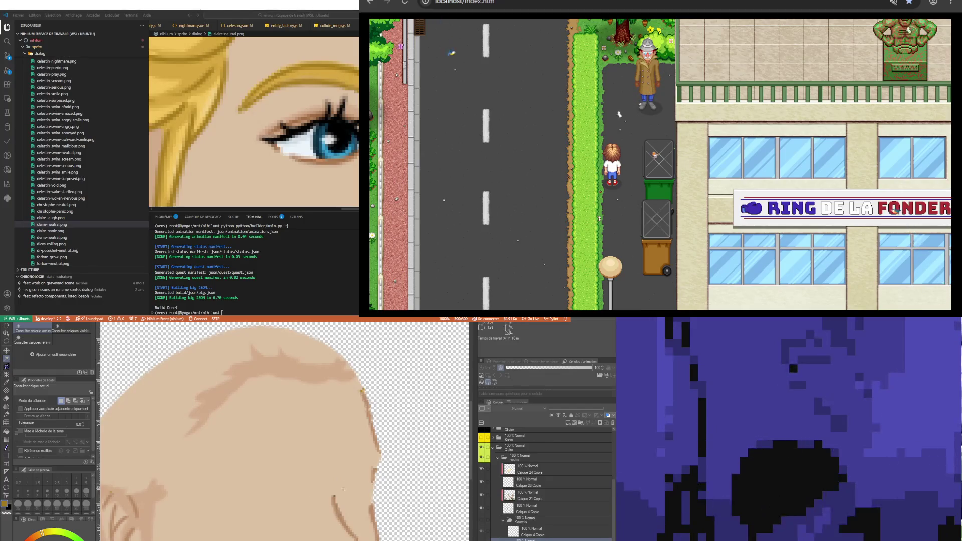
click(545, 494)
click(526, 473)
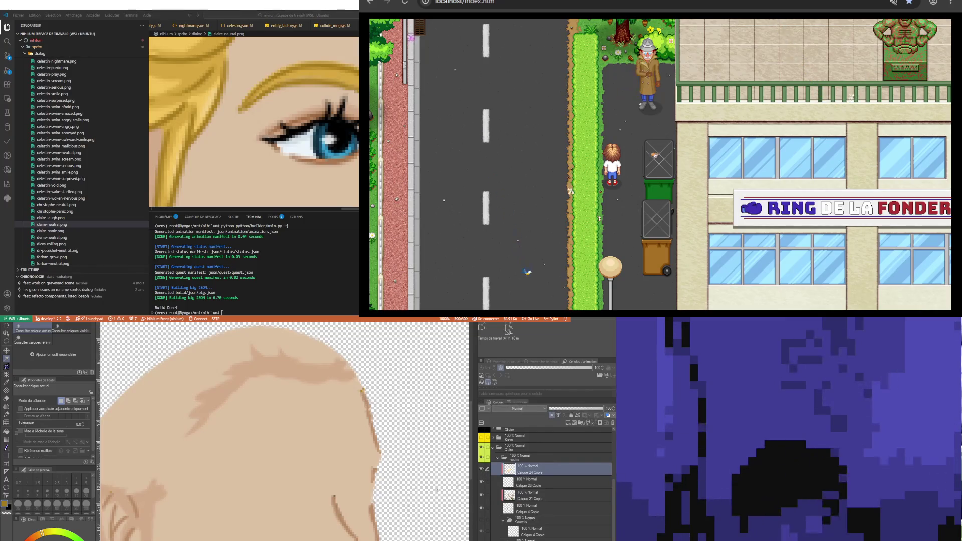
scroll(282, 514, down, 3)
scroll(280, 515, down, 2)
scroll(281, 514, up, 1)
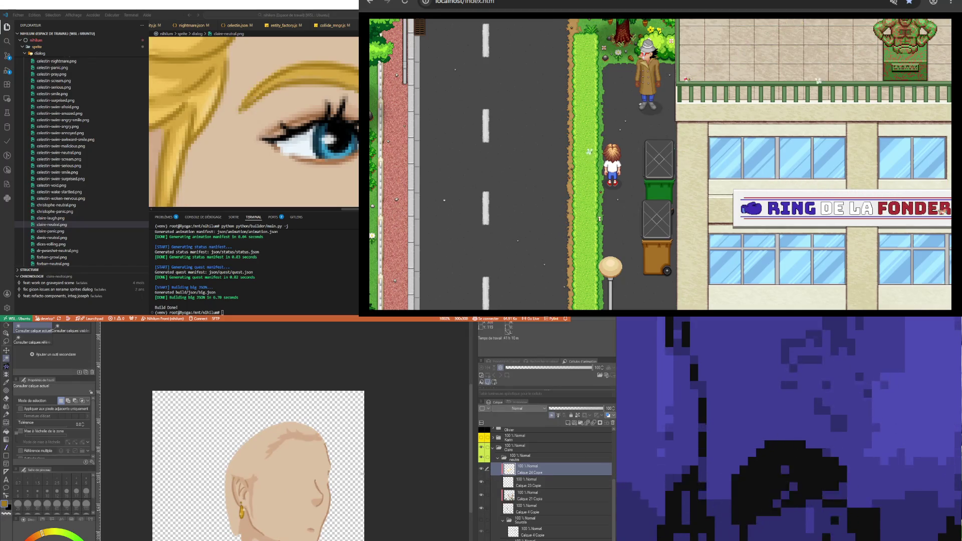
scroll(287, 515, down, 1)
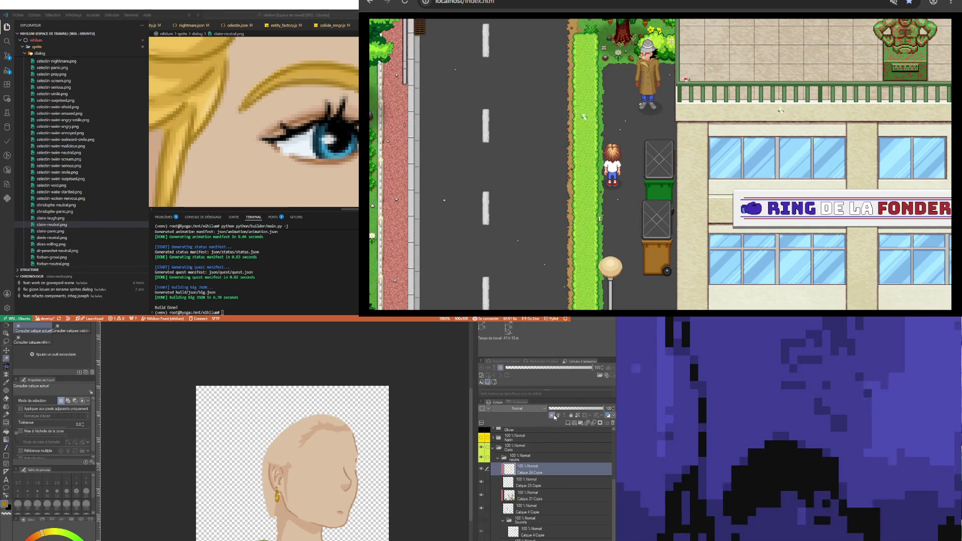
drag(263, 511, 319, 483)
key(ctrl+z)
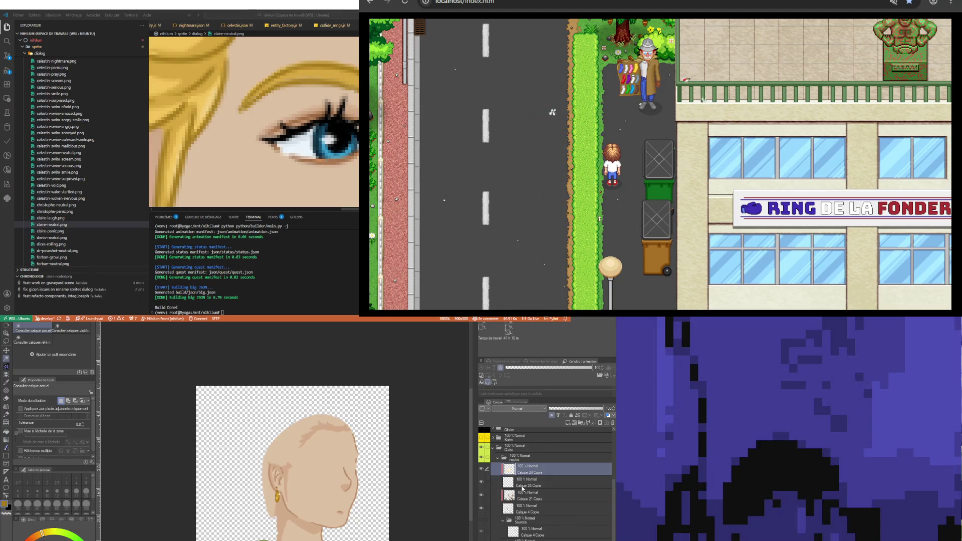
click(582, 424)
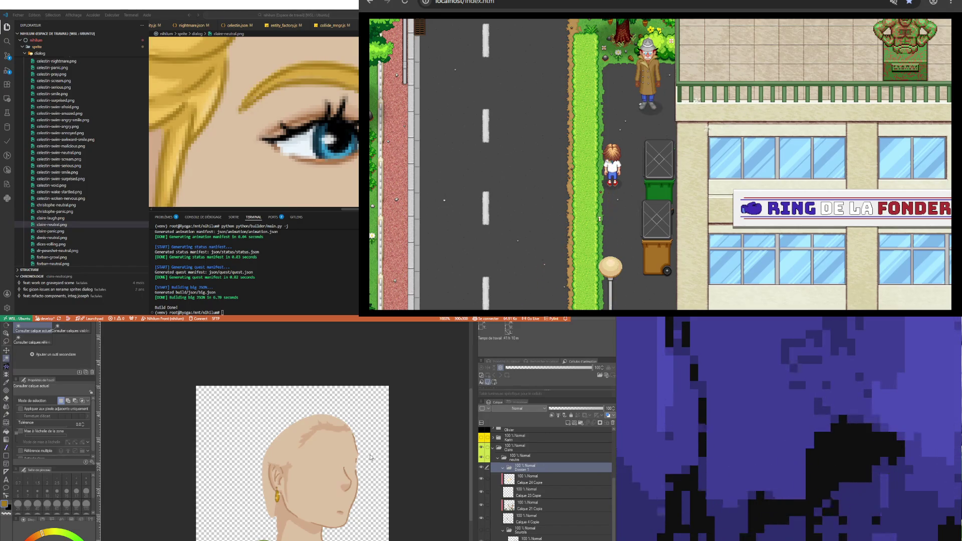
Paste back the yellow ear patch and reveal the Boucle layer's shaded gold earring
click(527, 479)
key(ctrl+v)
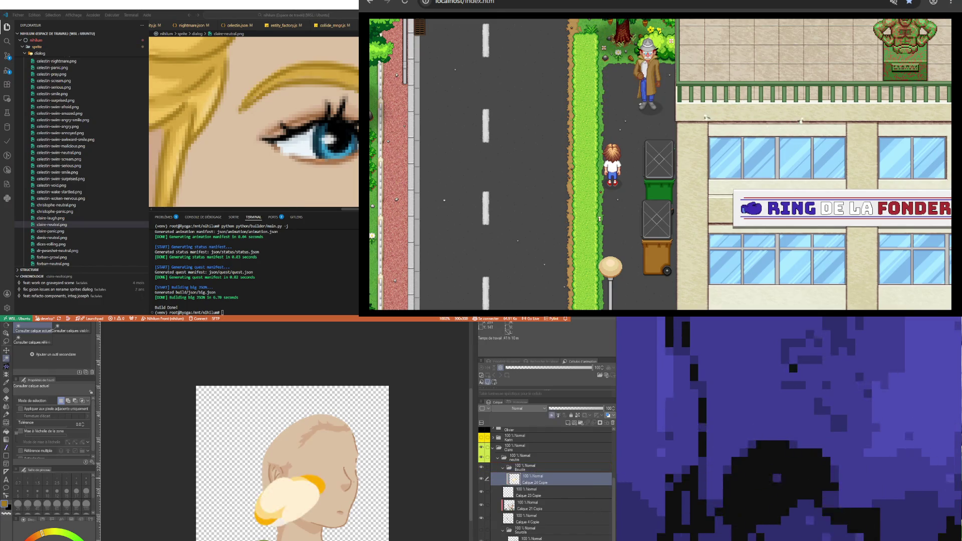
scroll(418, 473, up, 2)
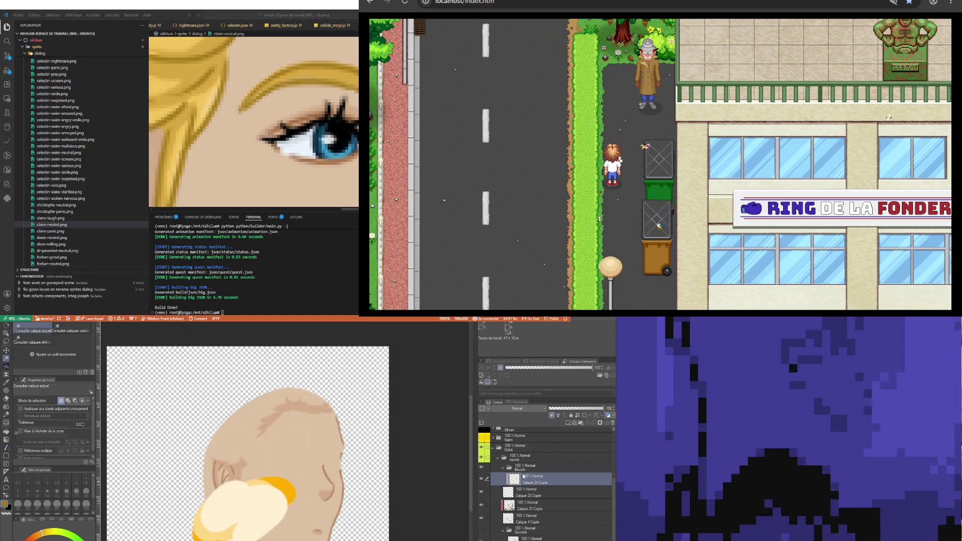
click(526, 517)
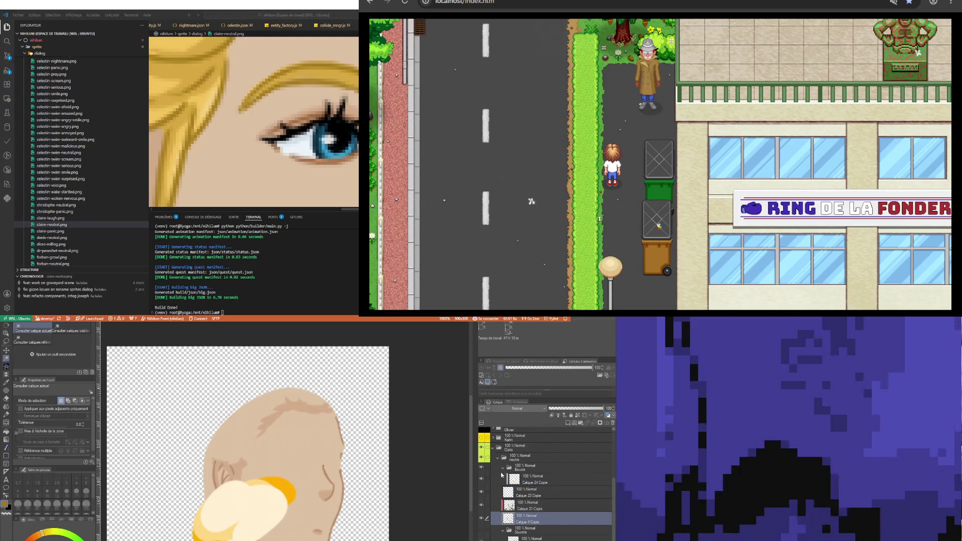
click(482, 468)
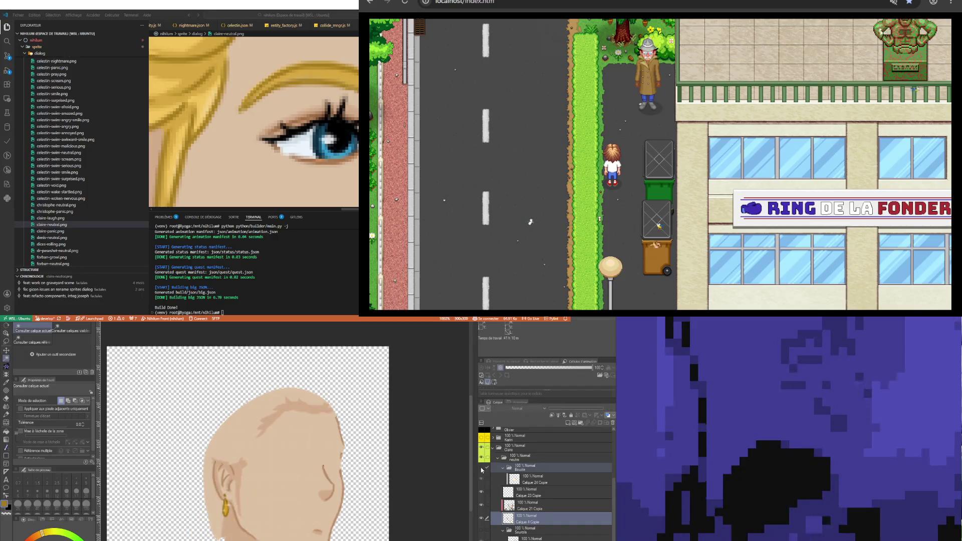
click(534, 481)
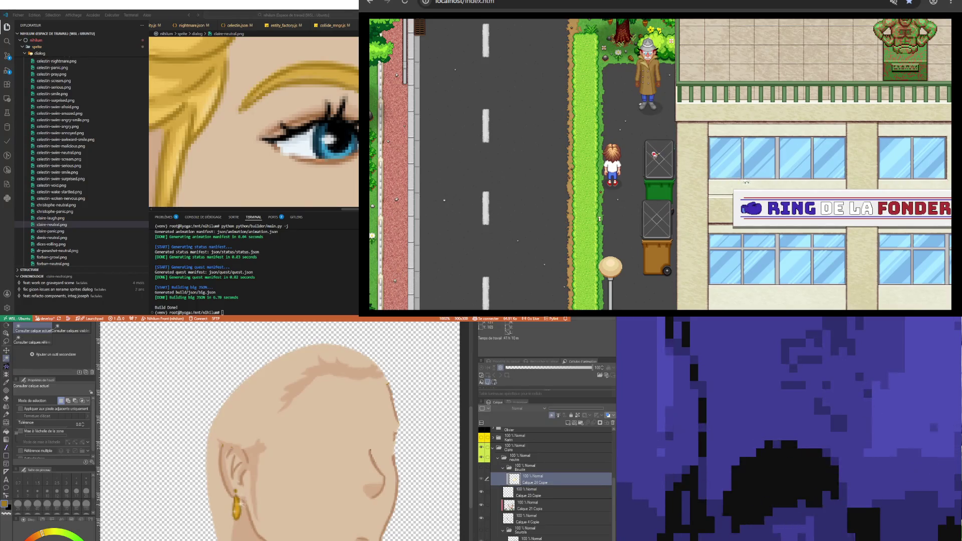
scroll(242, 504, up, 2)
scroll(242, 504, up, 2)
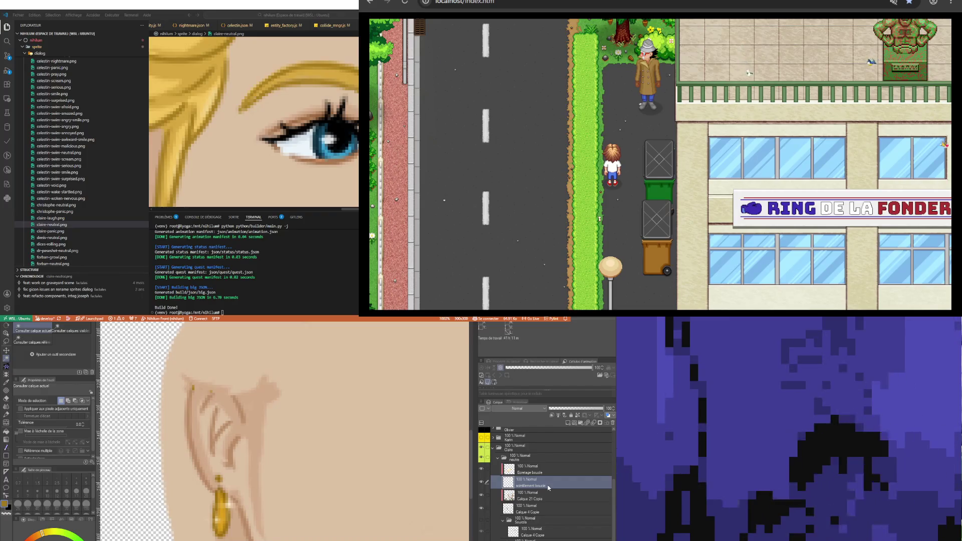
On Calque 21 Copie, toggle the ear's dark line art on and ready the Eyedropper on the face edge
click(539, 499)
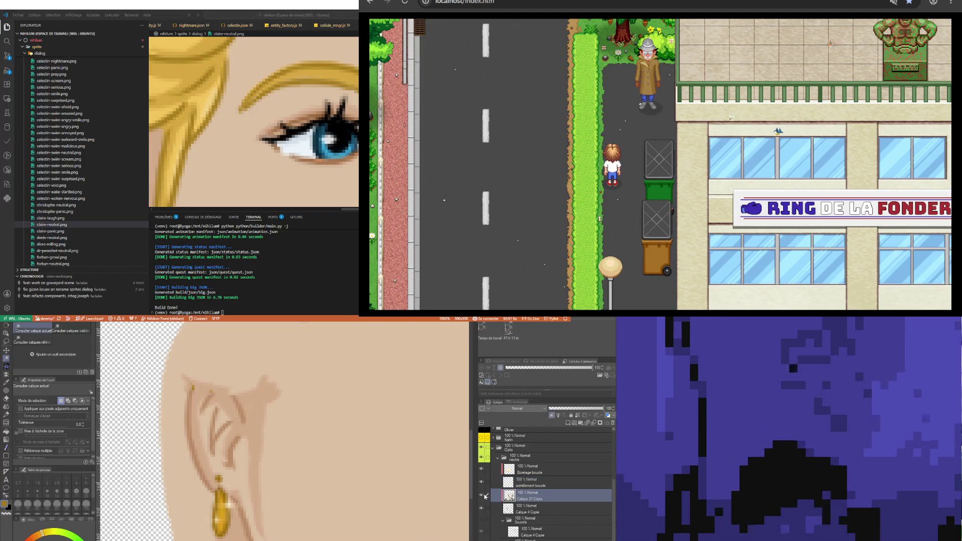
click(481, 496)
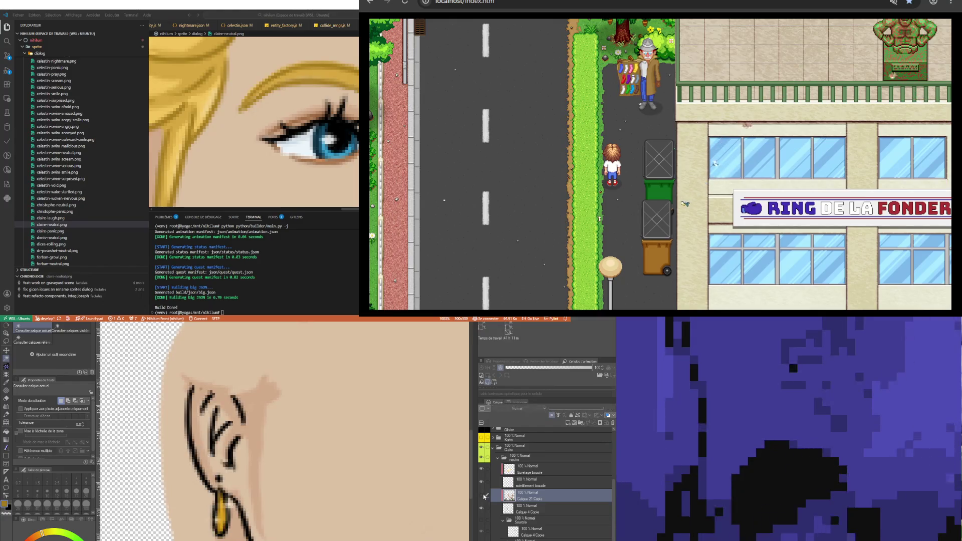
scroll(204, 478, down, 3)
scroll(211, 470, down, 2)
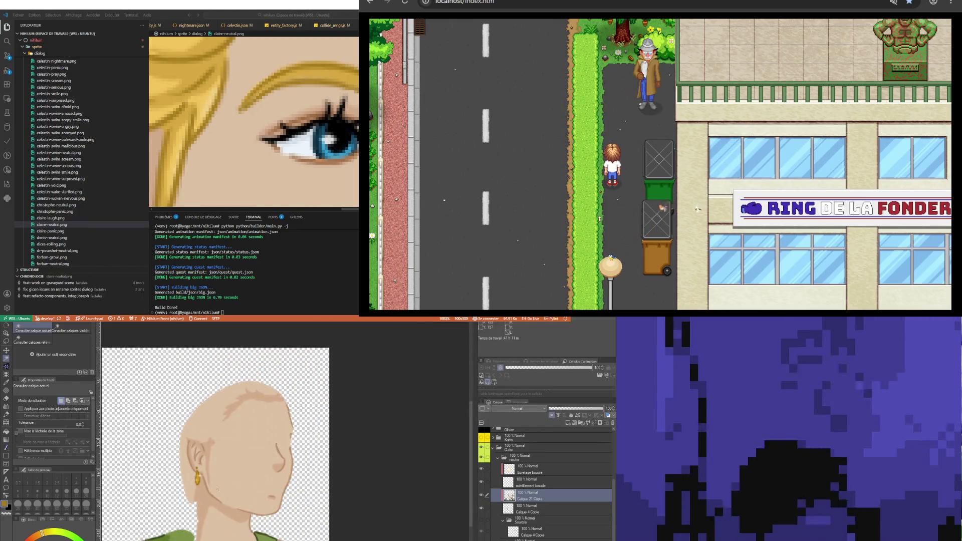
scroll(216, 461, up, 2)
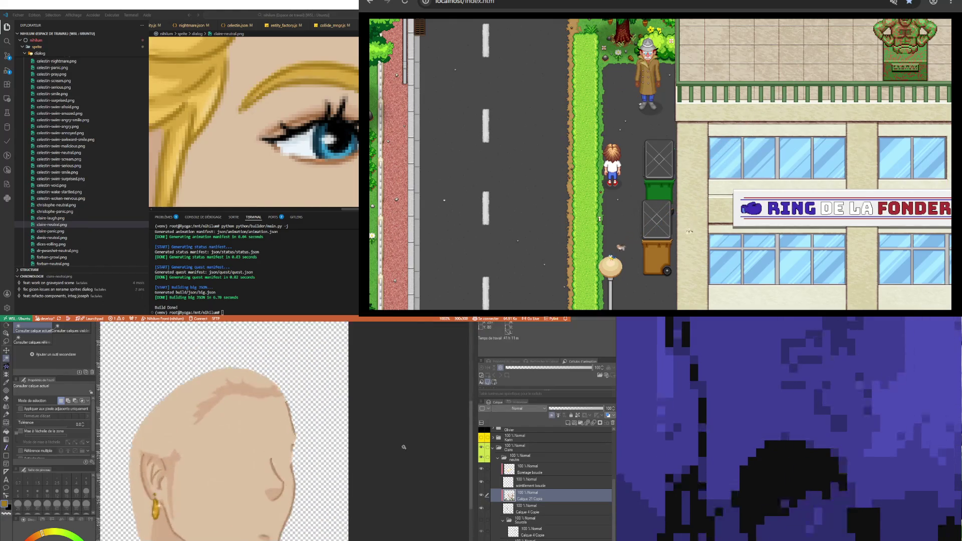
click(482, 497)
scroll(338, 488, up, 1)
scroll(338, 489, up, 2)
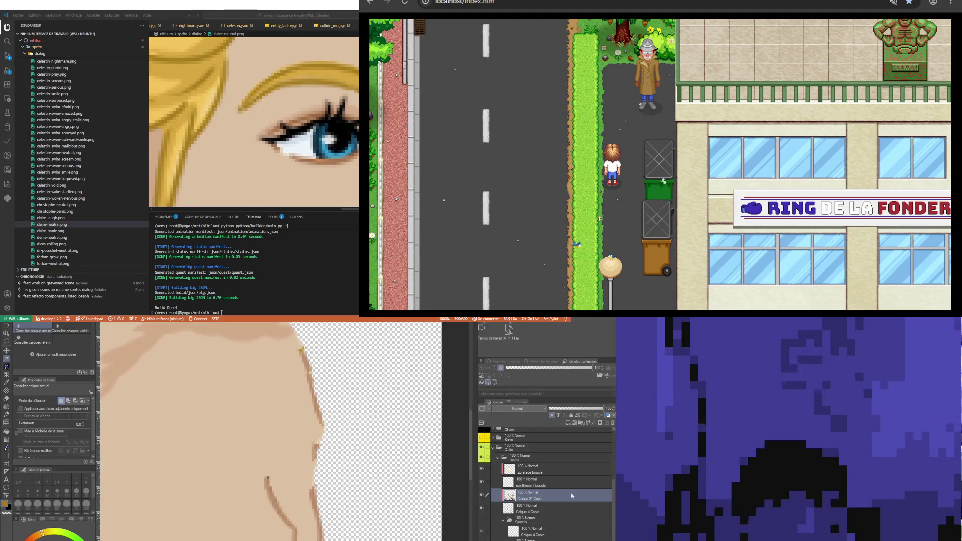
scroll(338, 488, up, 1)
scroll(223, 469, up, 1)
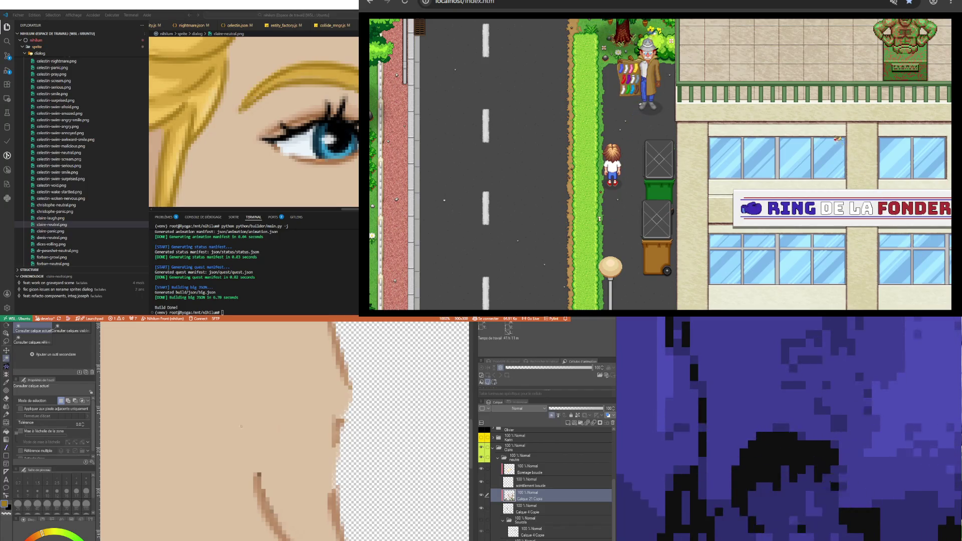
key(i)
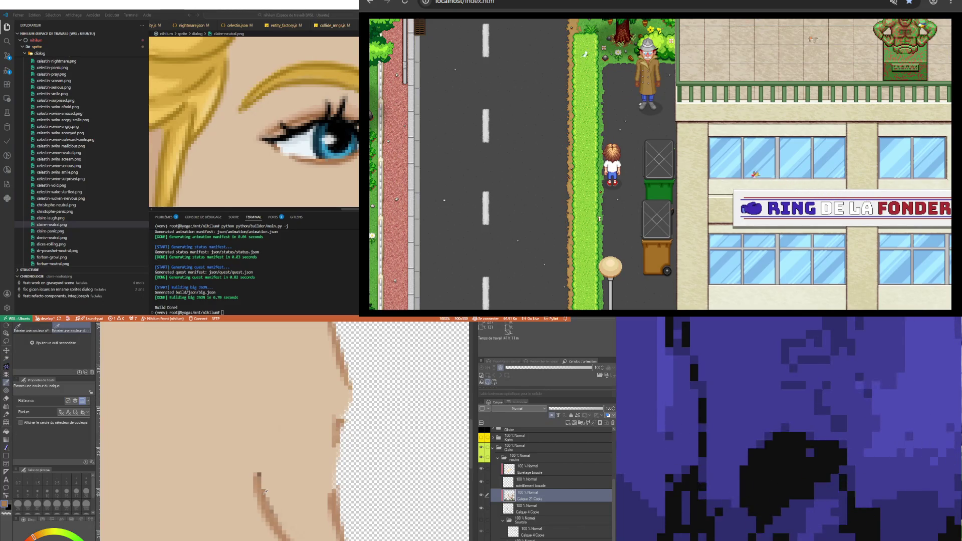
Switch back from the Eyedropper to the brush to touch up the face edge
key(b)
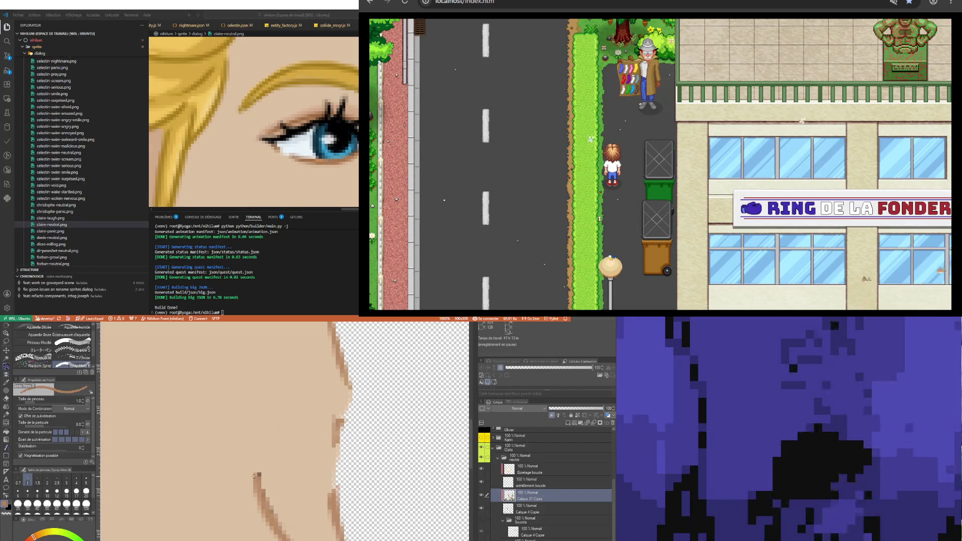
scroll(257, 474, up, 1)
scroll(258, 475, up, 1)
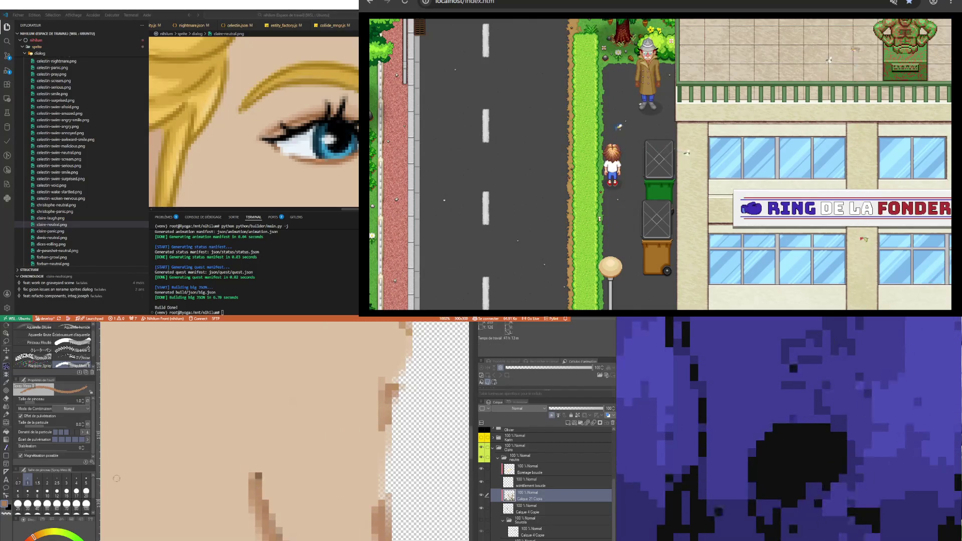
Undo the skin stroke painted past the face edge, then end on the Pen tool
click(8, 450)
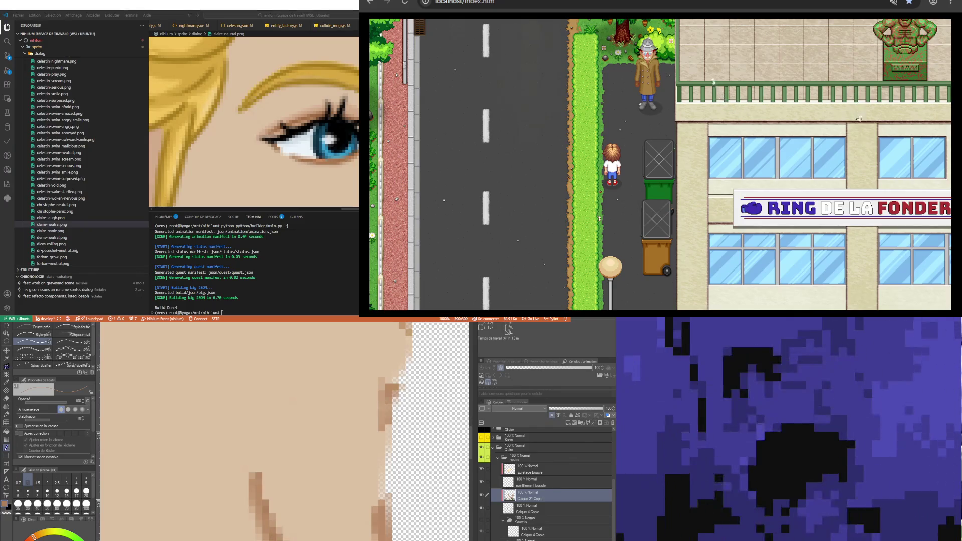
key(ctrl+z)
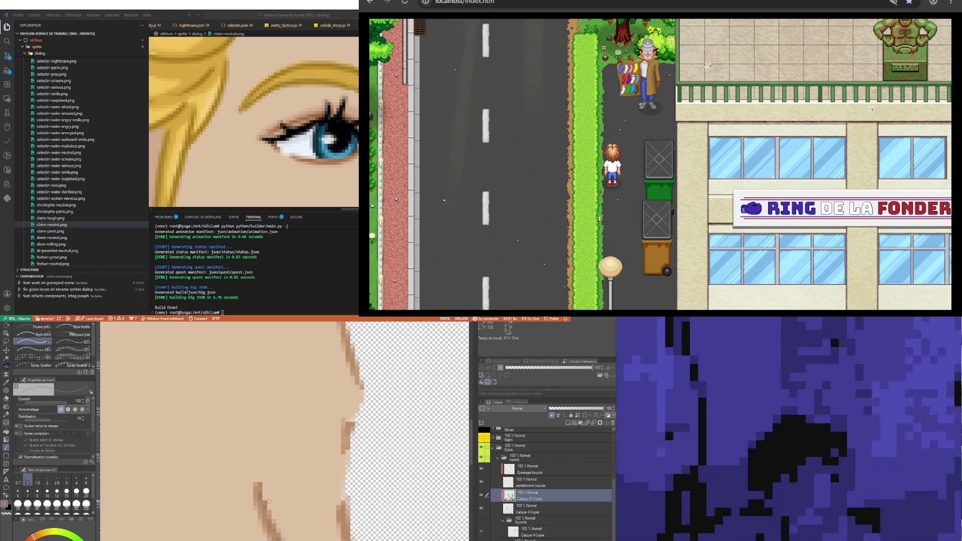
scroll(269, 505, down, 3)
scroll(174, 526, down, 2)
scroll(189, 512, up, 2)
scroll(188, 512, up, 2)
scroll(188, 512, up, 1)
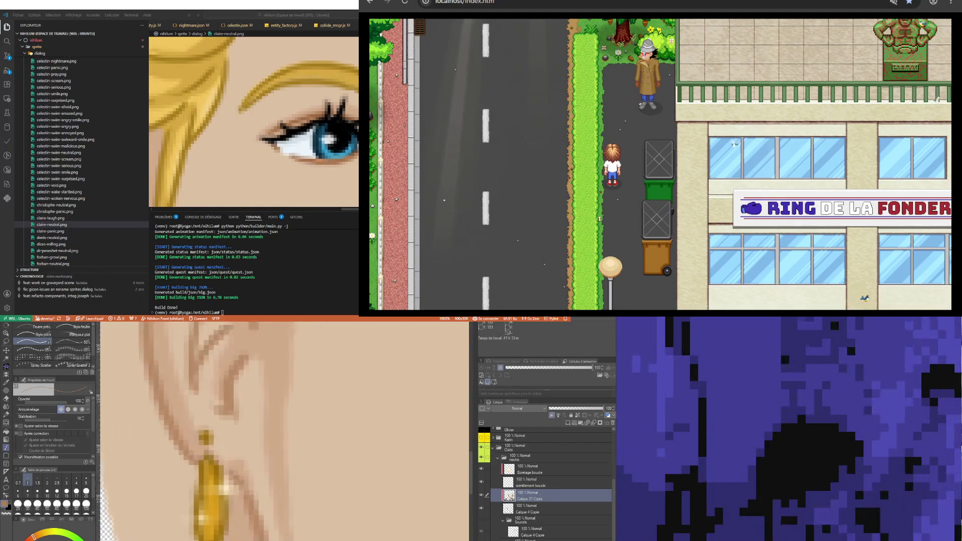
key(i)
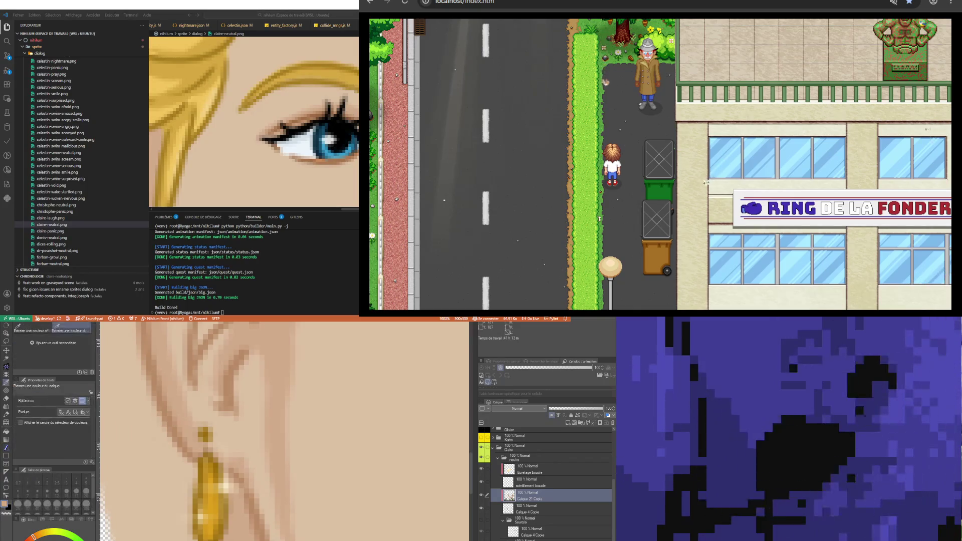
key(b)
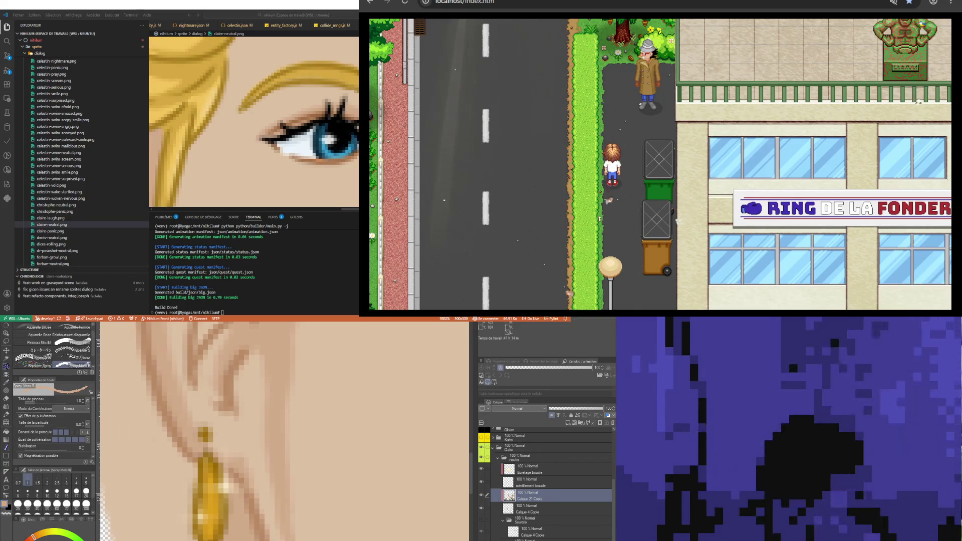
key(p)
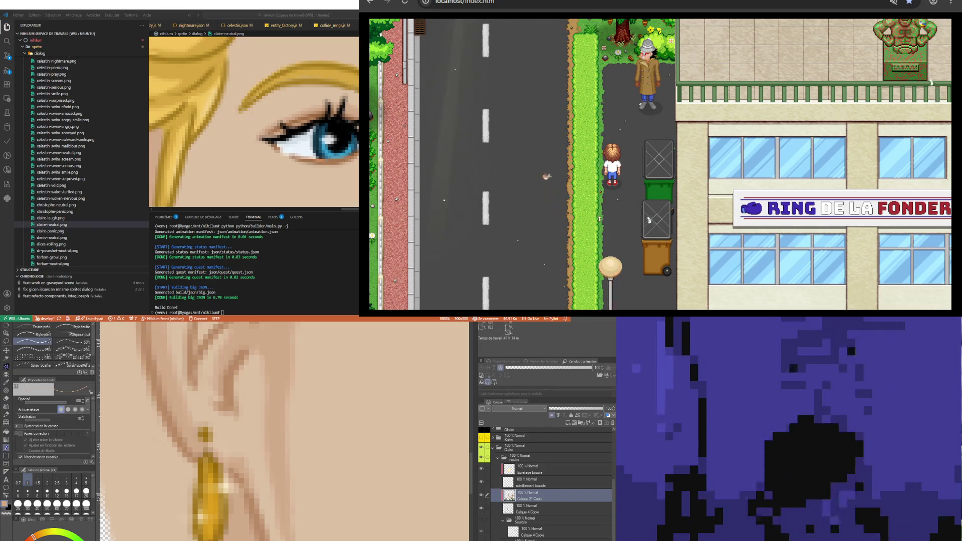
scroll(282, 428, down, 3)
scroll(281, 428, down, 2)
scroll(282, 428, up, 3)
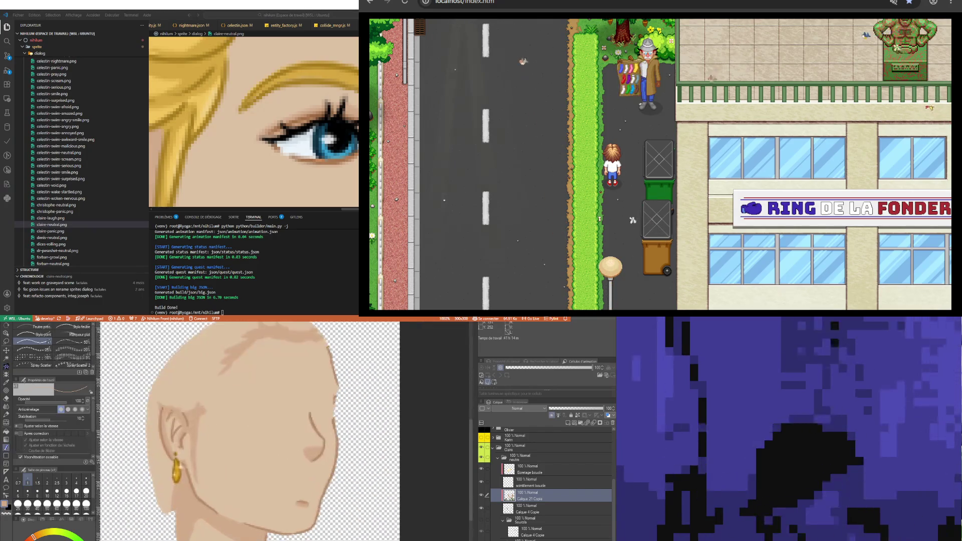
scroll(282, 429, up, 2)
scroll(267, 462, down, 1)
scroll(267, 462, down, 1)
scroll(267, 462, down, 2)
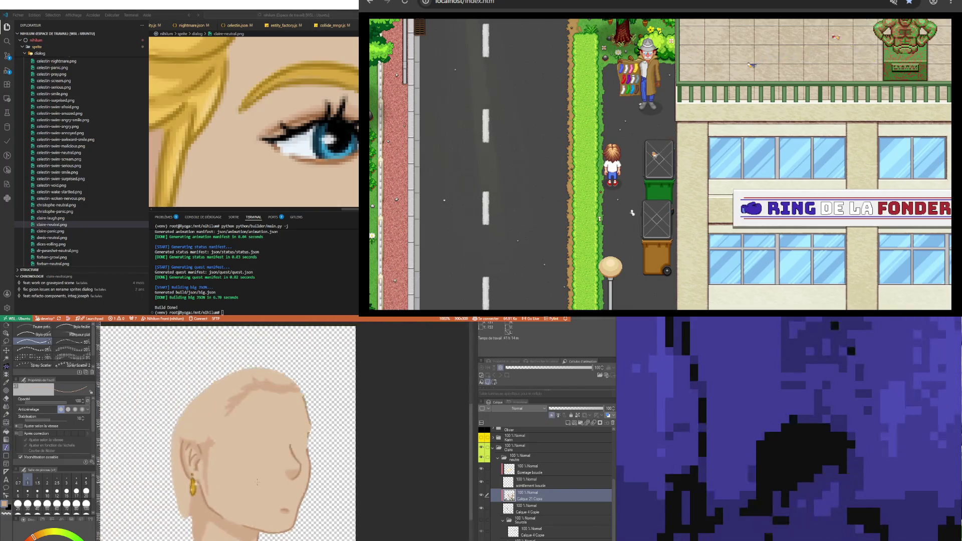
scroll(267, 462, down, 1)
scroll(202, 449, down, 1)
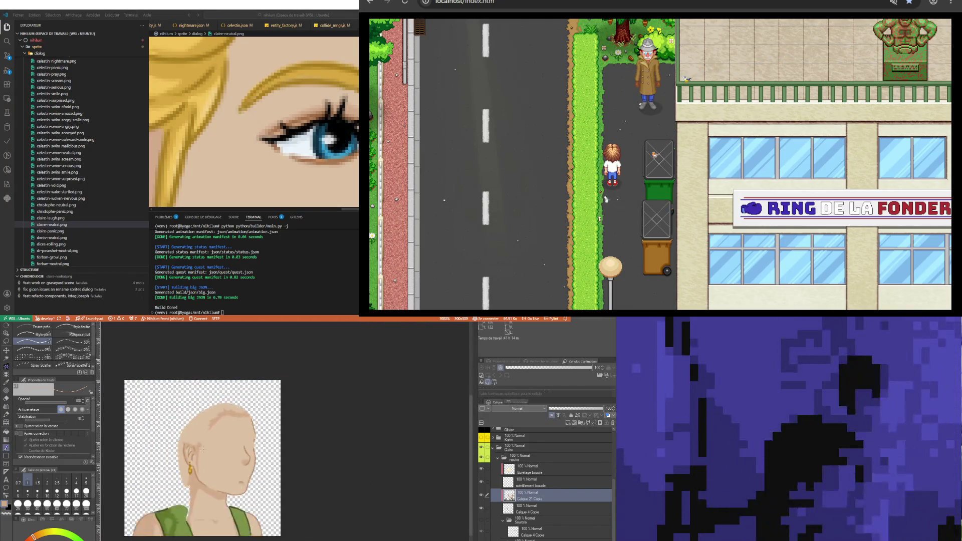
Step through the Calque 21 Copie, Calque 4 Copie and Sourcils layers to check their contents
click(534, 482)
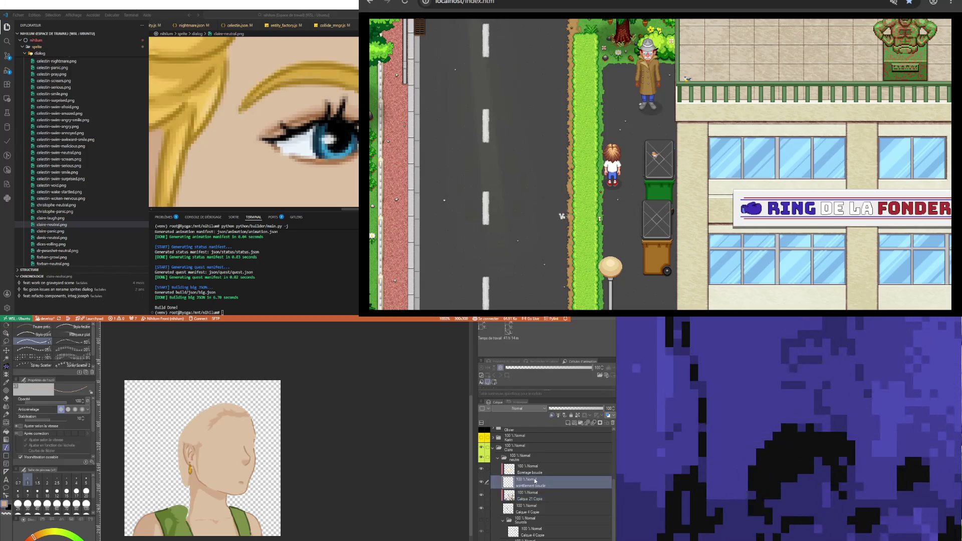
click(531, 496)
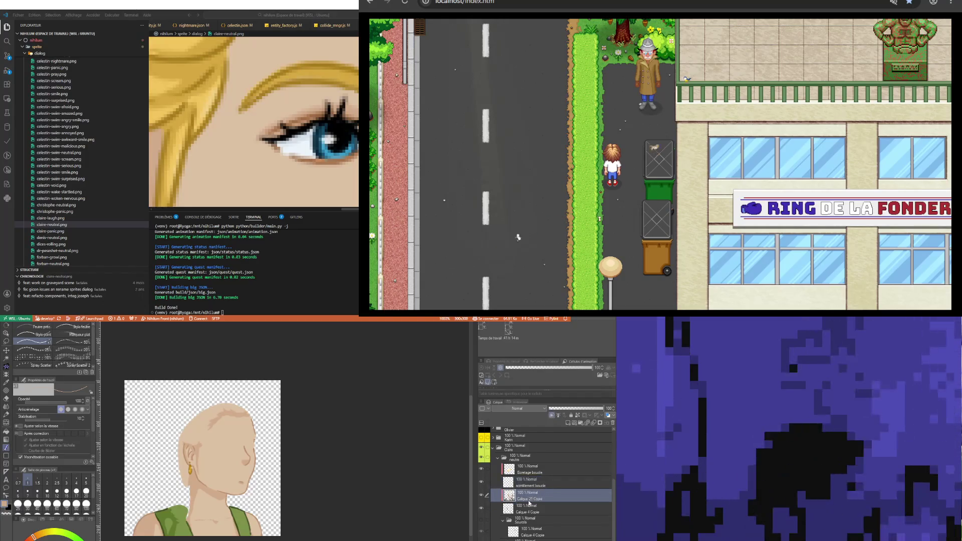
click(530, 510)
scroll(134, 491, down, 1)
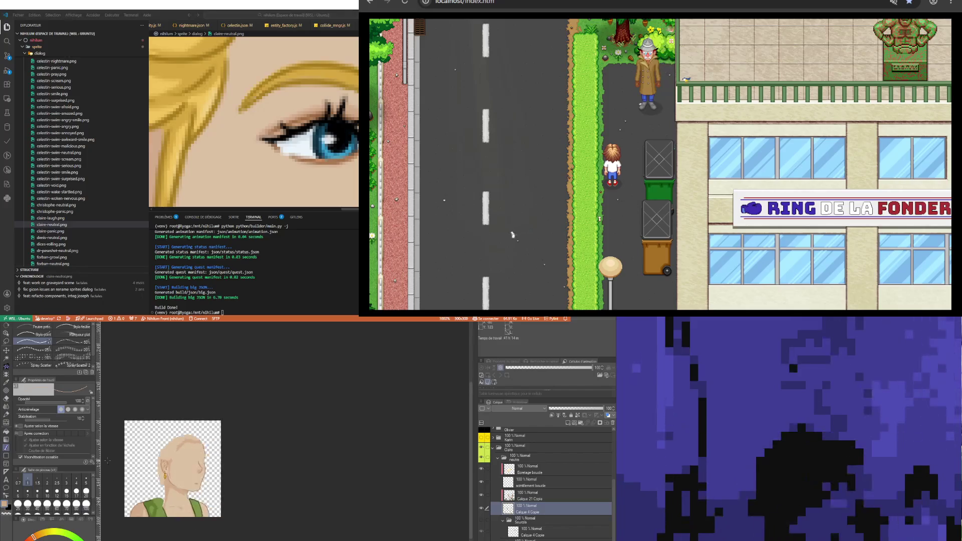
scroll(134, 491, up, 2)
scroll(131, 491, down, 2)
scroll(131, 490, up, 1)
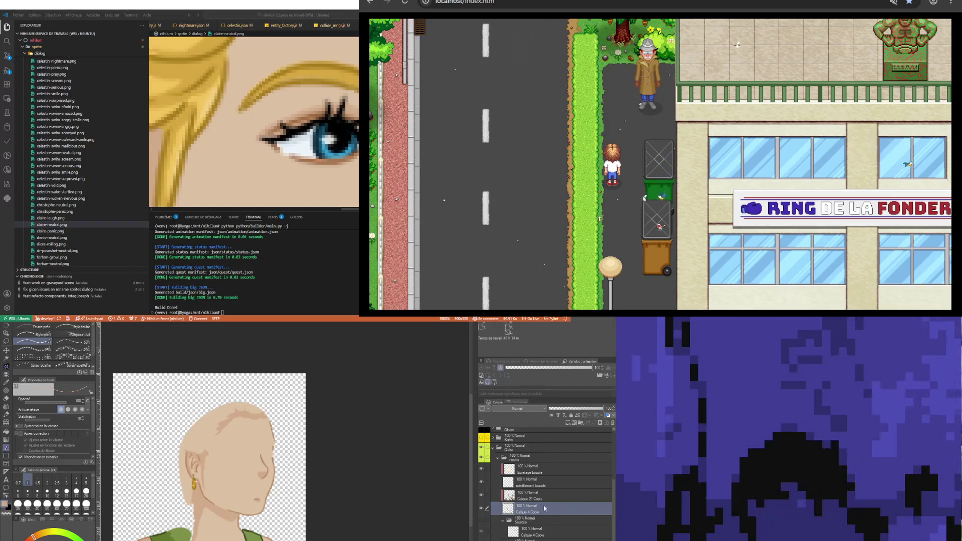
click(531, 497)
click(506, 511)
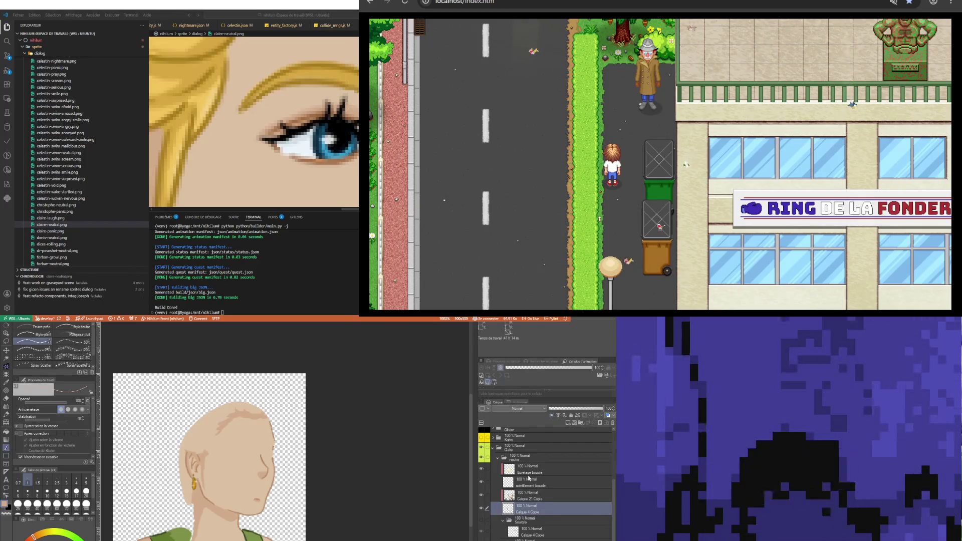
click(532, 497)
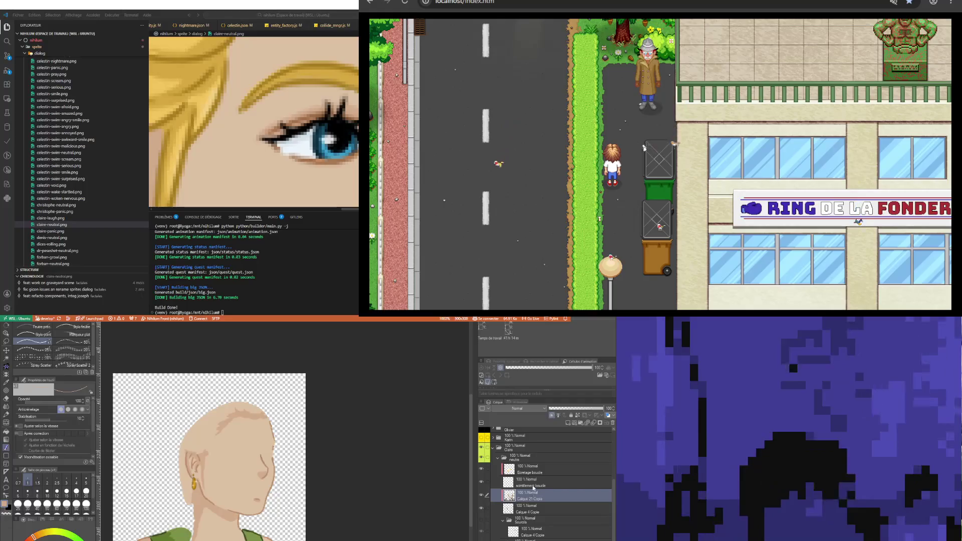
click(538, 519)
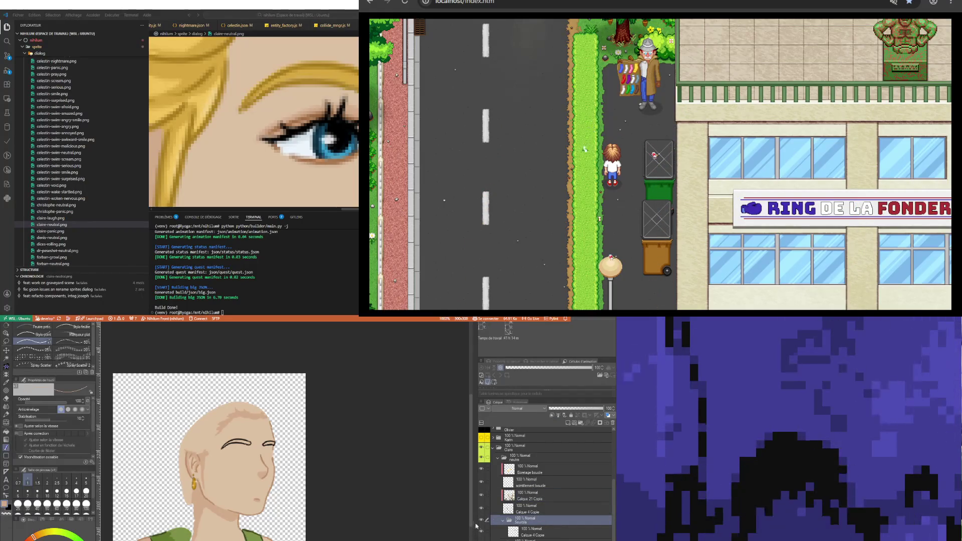
scroll(526, 488, down, 3)
click(542, 518)
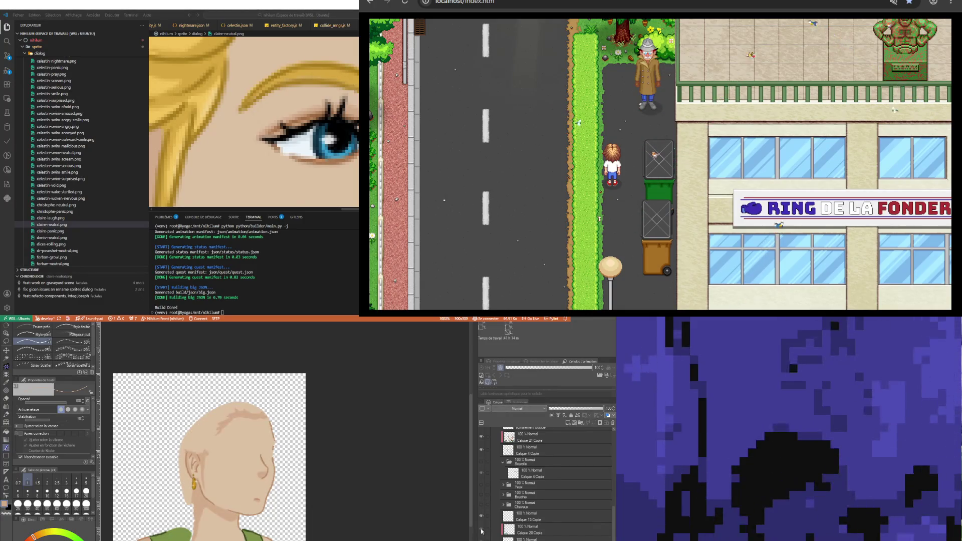
scroll(526, 512, up, 3)
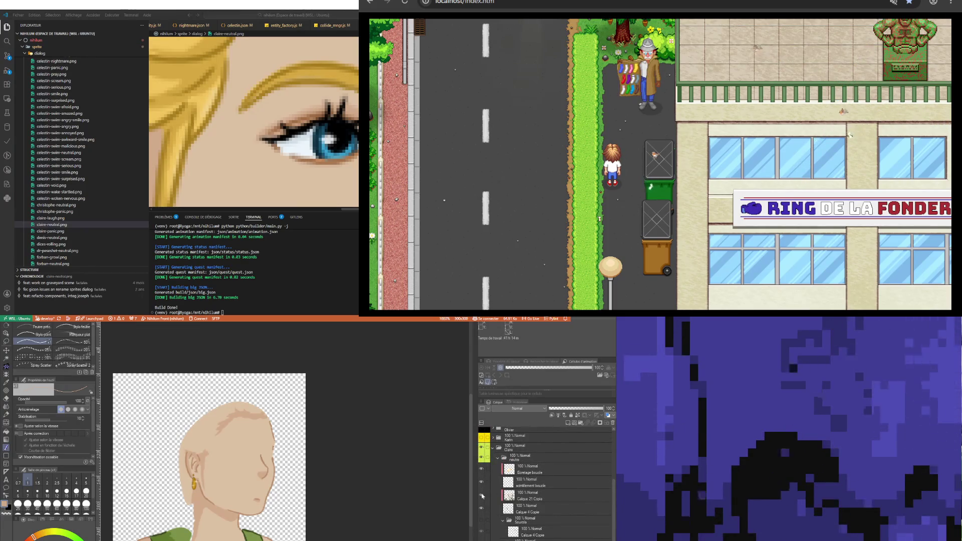
click(561, 497)
click(485, 510)
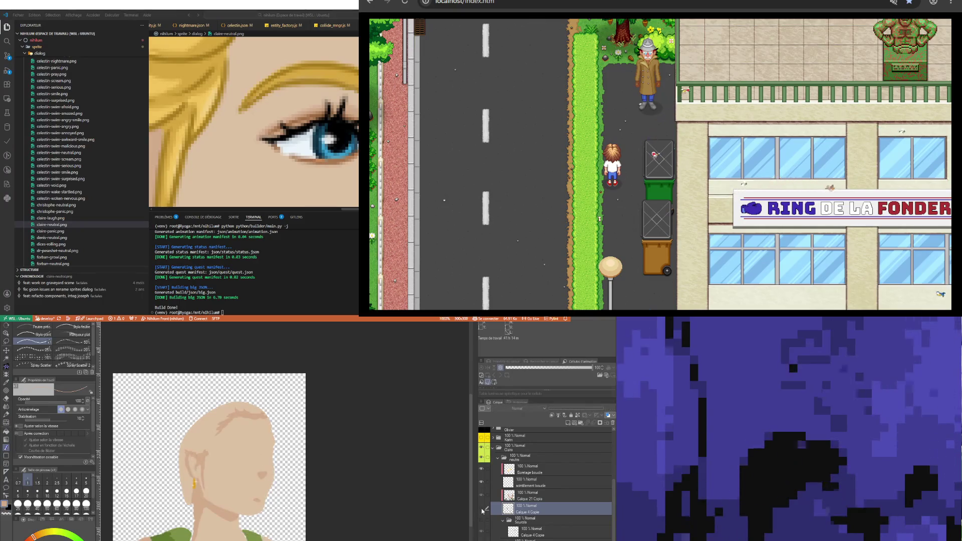
Show the Yeux folder so the blue eyes appear, expand it and select the eye shapes
click(566, 529)
scroll(566, 526, down, 3)
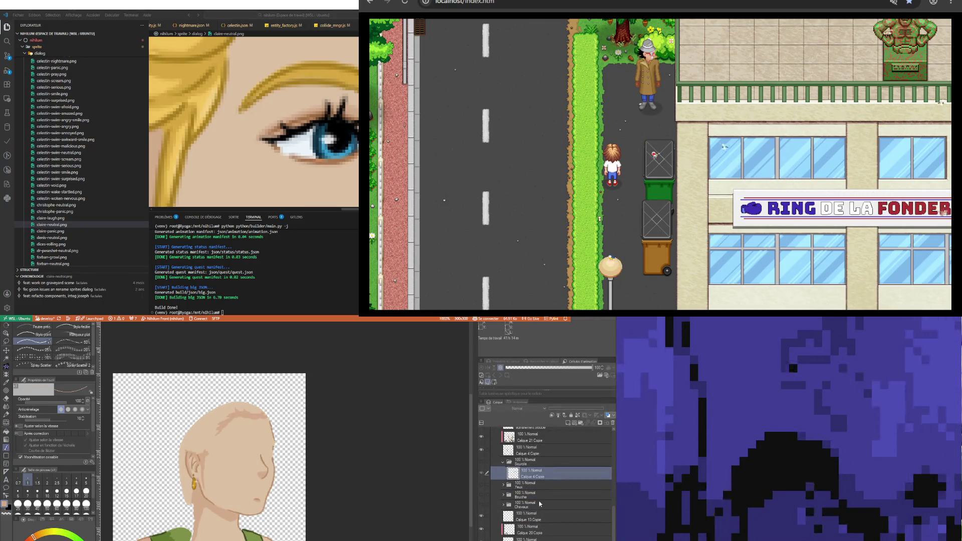
click(542, 506)
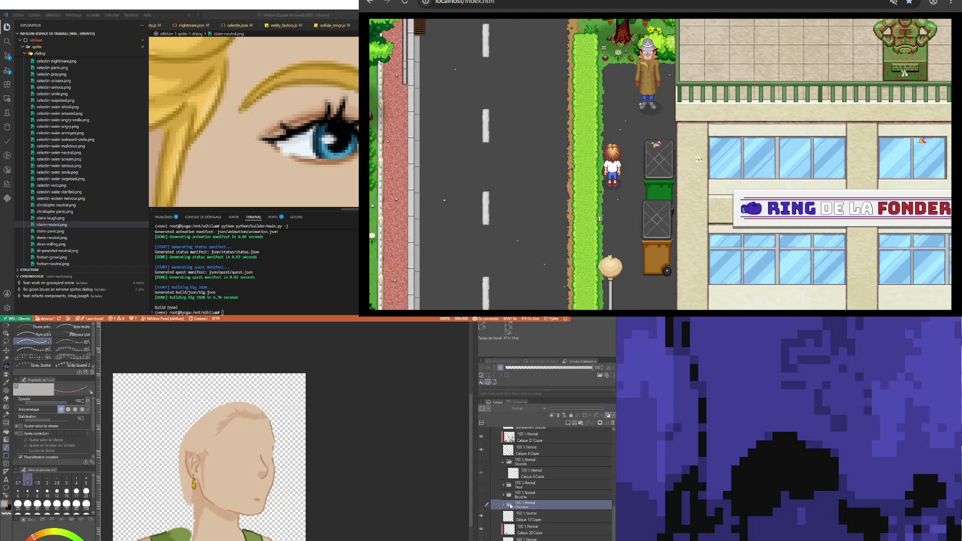
click(513, 489)
click(482, 485)
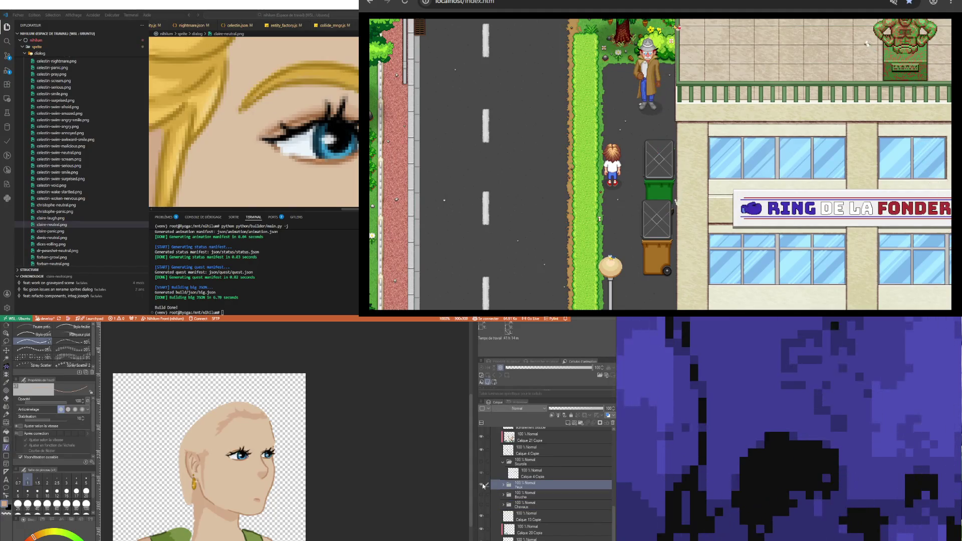
click(504, 485)
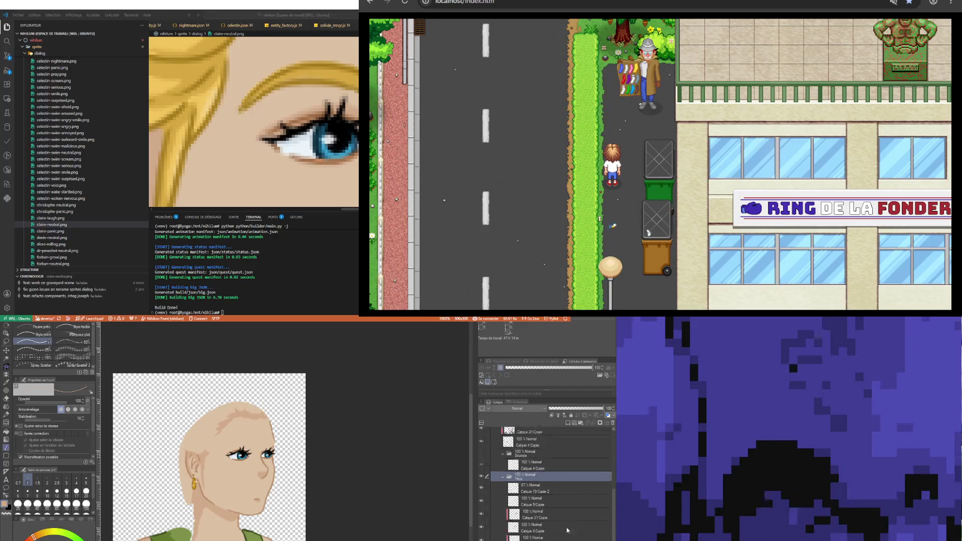
scroll(526, 489, down, 2)
scroll(552, 514, up, 3)
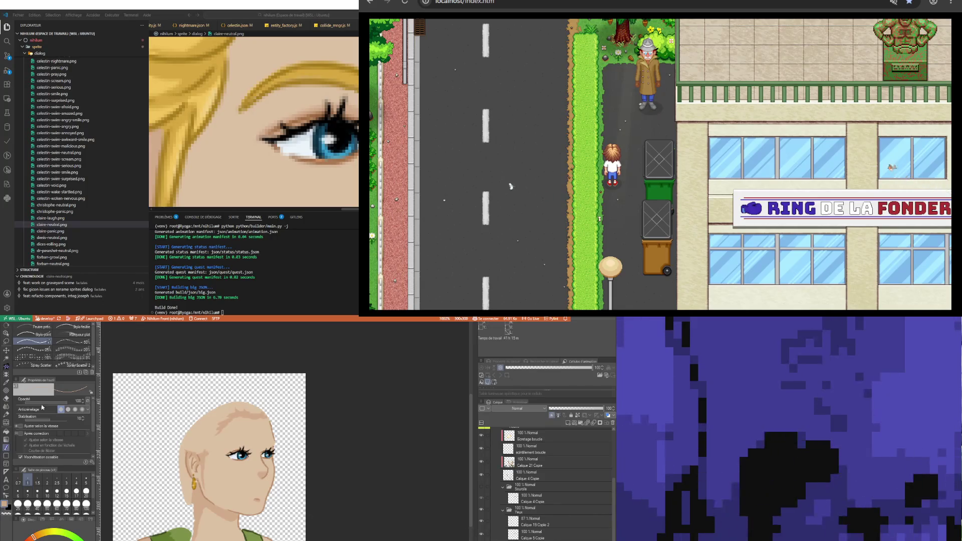
click(7, 358)
click(244, 454)
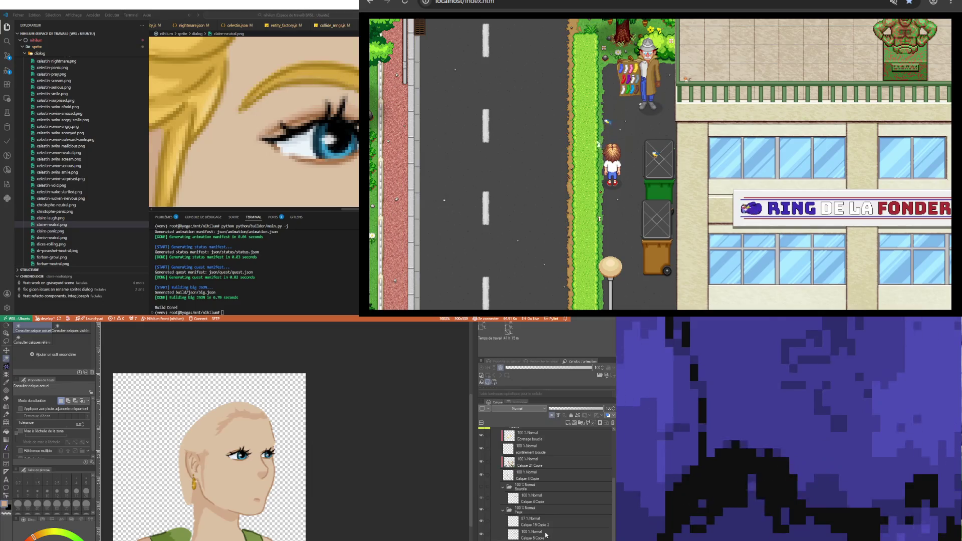
click(530, 534)
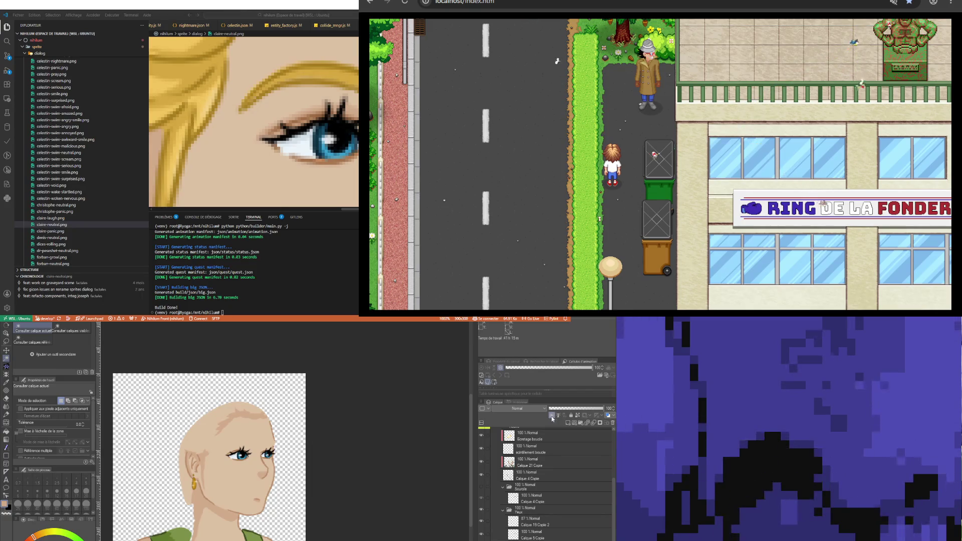
scroll(552, 421, down, 3)
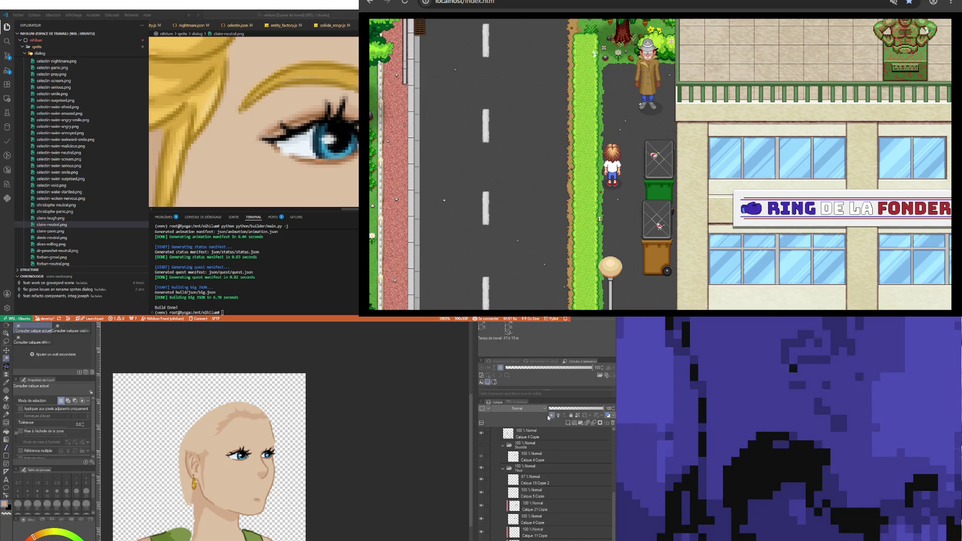
scroll(549, 481, down, 2)
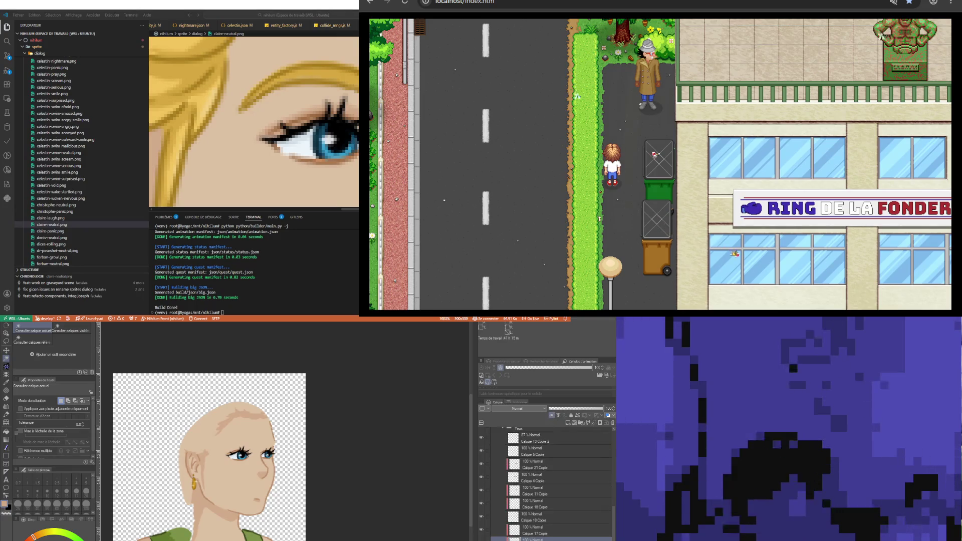
scroll(549, 519, down, 2)
scroll(509, 470, down, 3)
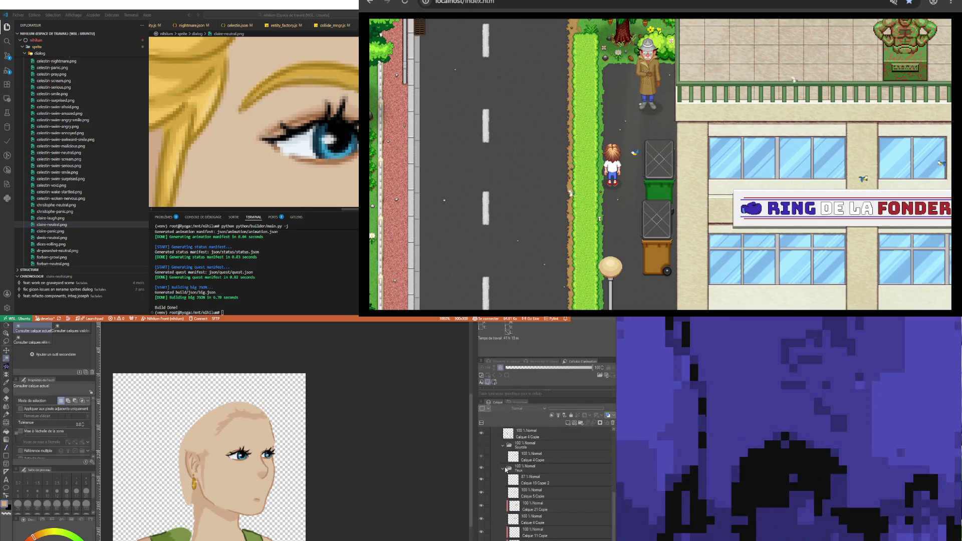
Collapse Yeux, then show and expand the Cheveux folder so the blonde braided hair appears
click(507, 470)
click(502, 470)
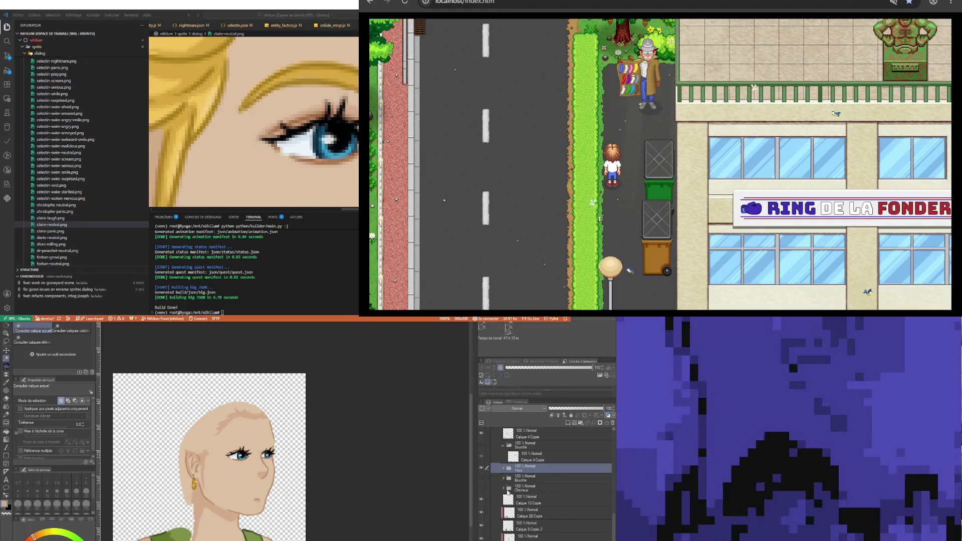
click(526, 488)
click(482, 489)
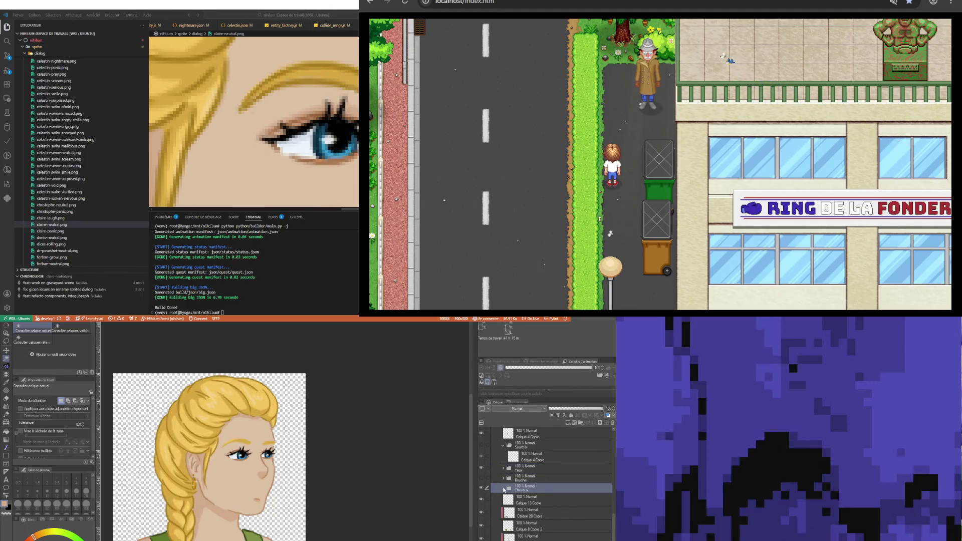
click(504, 489)
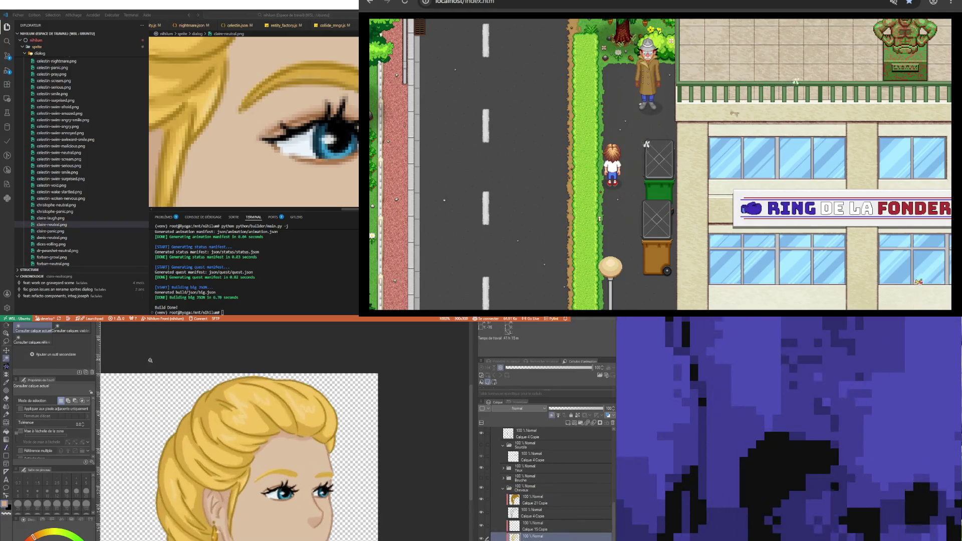
scroll(359, 479, up, 3)
scroll(359, 479, up, 1)
key(m)
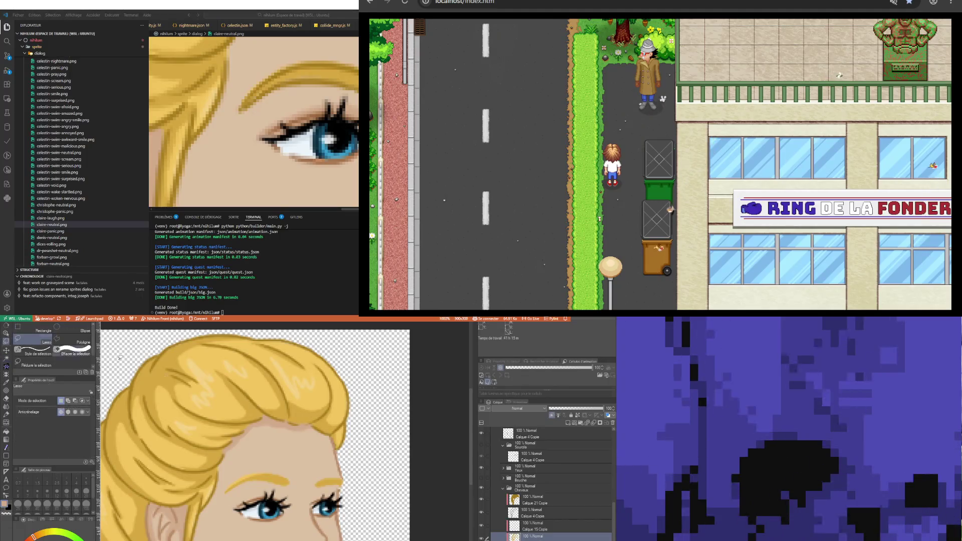
Lasso a selection around the eyebrows, show the Sourcils folder and drag a layer into it
mouse_move(314, 468)
mouse_down()
mouse_move(345, 482)
mouse_move(223, 491)
mouse_up()
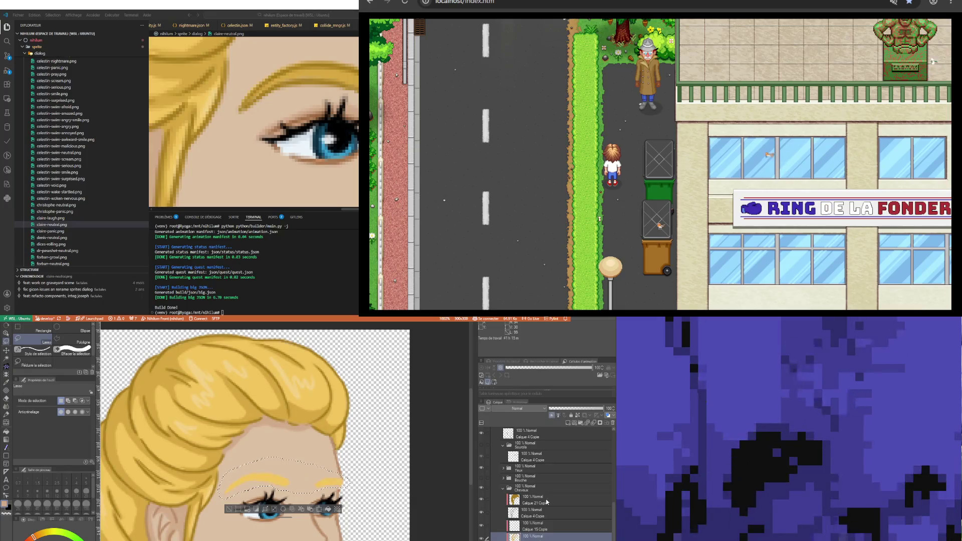
scroll(549, 526, up, 2)
scroll(549, 526, up, 2)
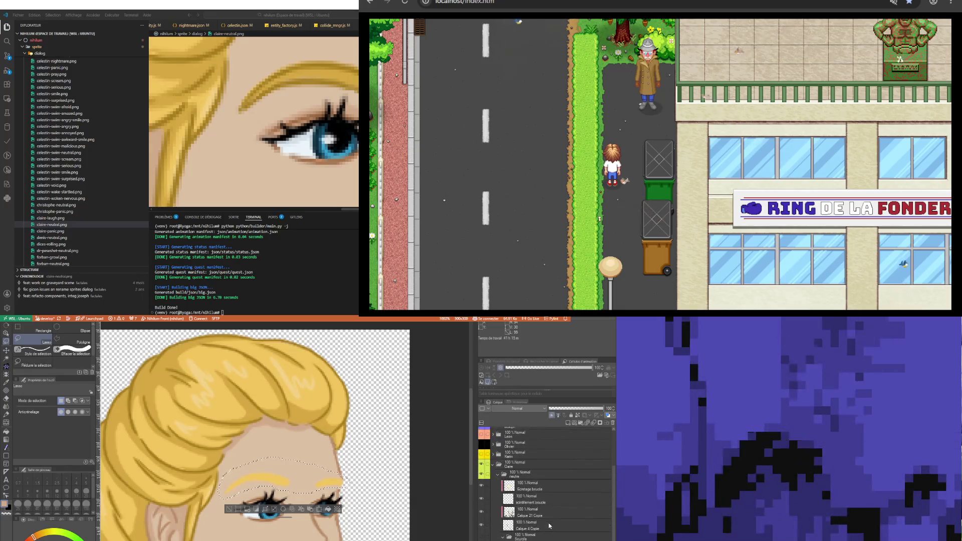
click(540, 477)
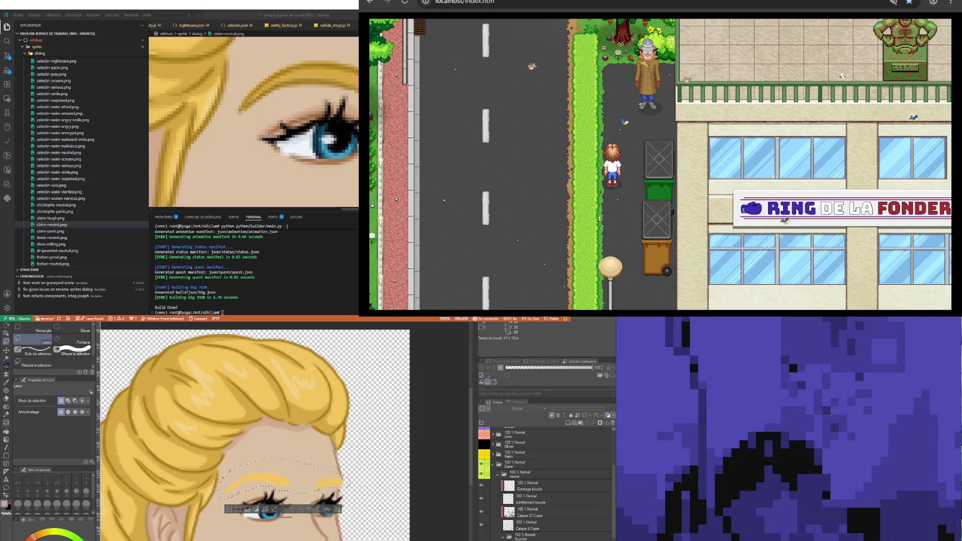
scroll(549, 511, down, 2)
click(548, 490)
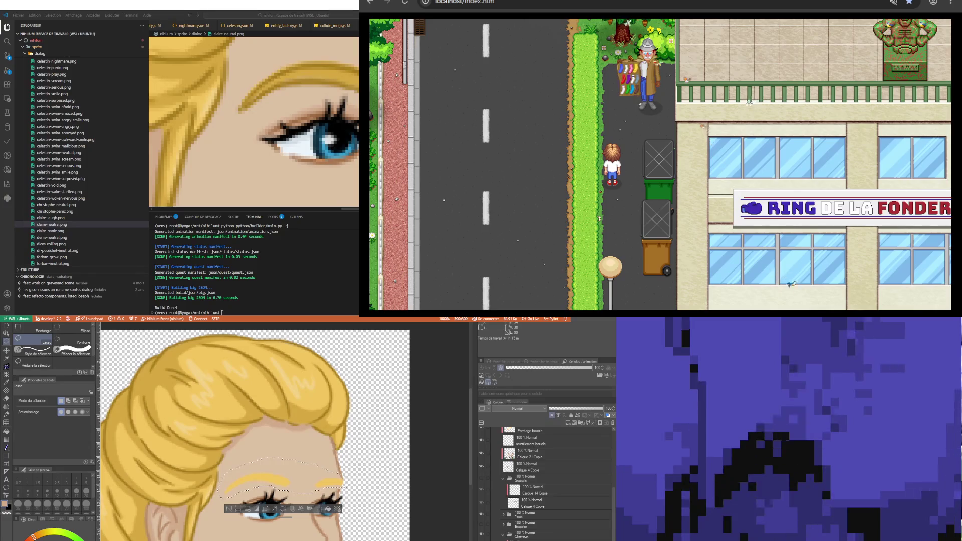
scroll(525, 538, up, 2)
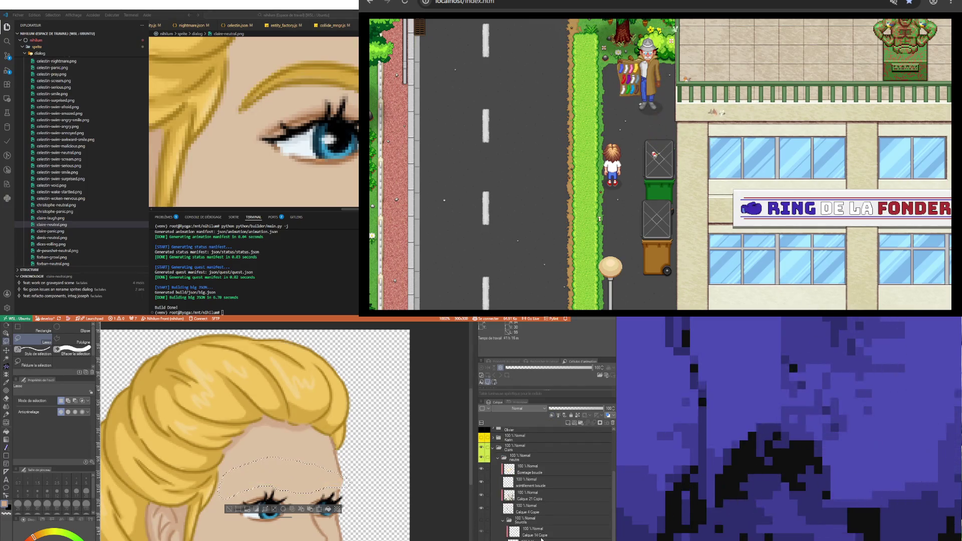
click(540, 536)
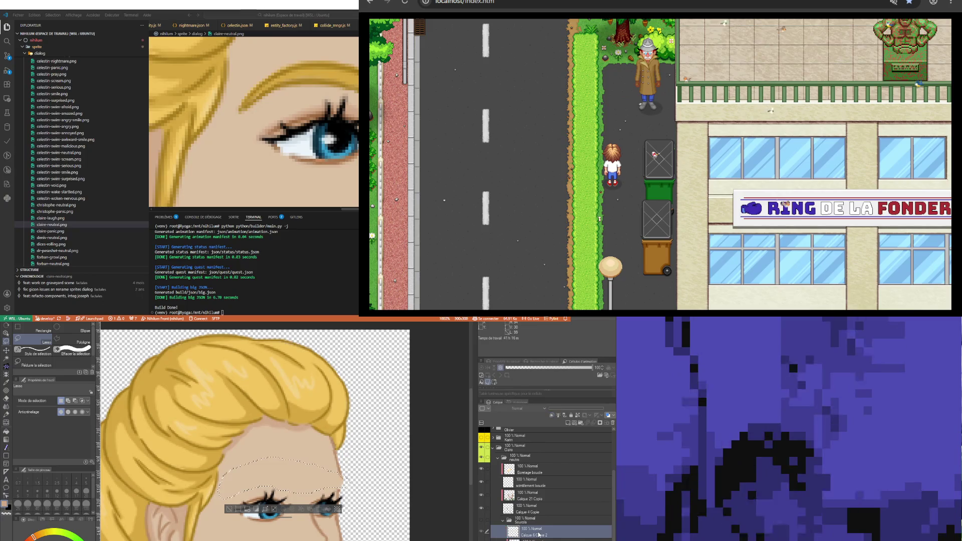
click(481, 520)
drag(526, 531, 531, 533)
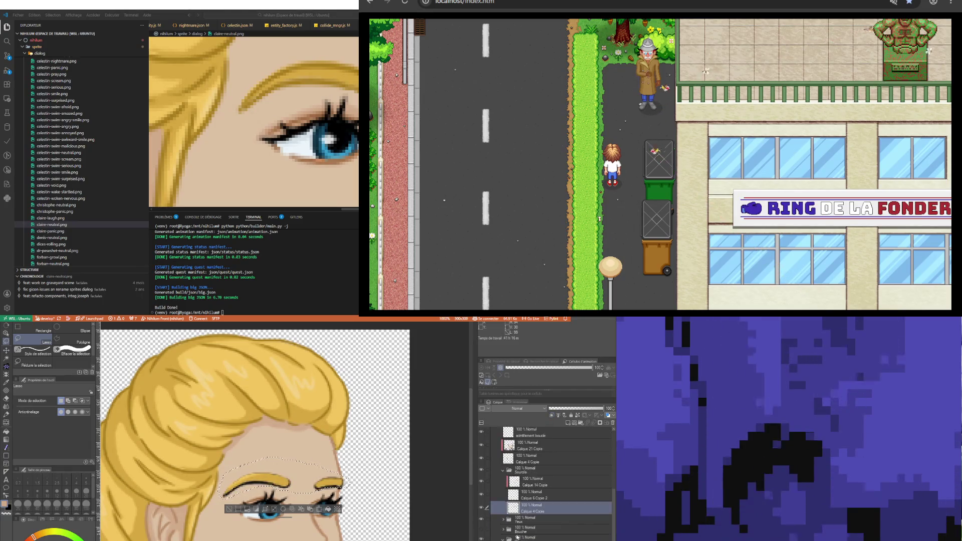
scroll(519, 527, down, 5)
Toggle the Calque 4 Copie hair outline strokes on and off to compare the look
click(536, 514)
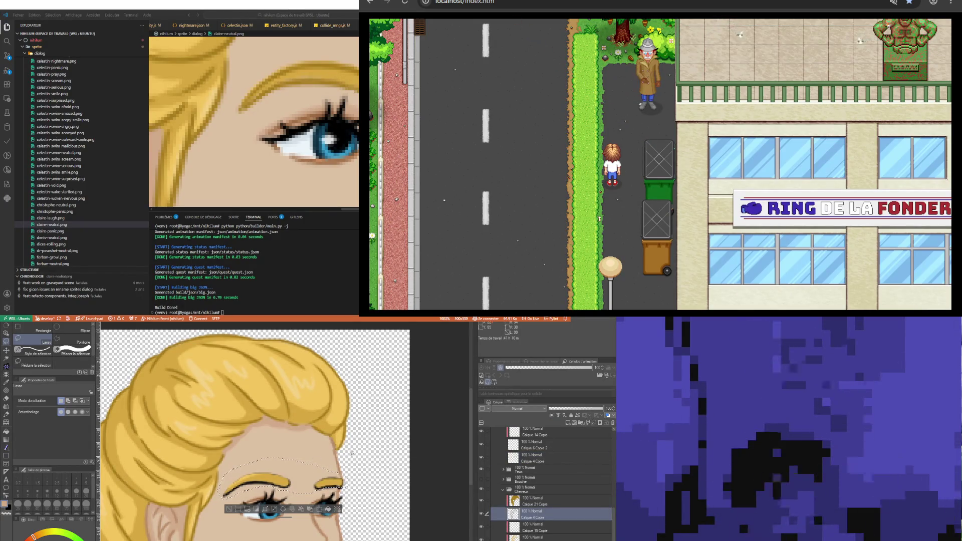
click(481, 515)
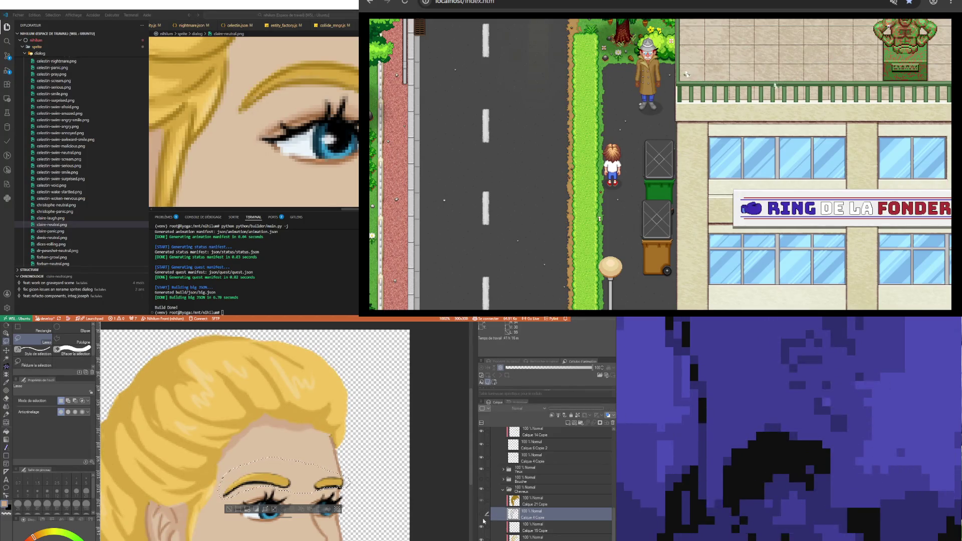
click(482, 515)
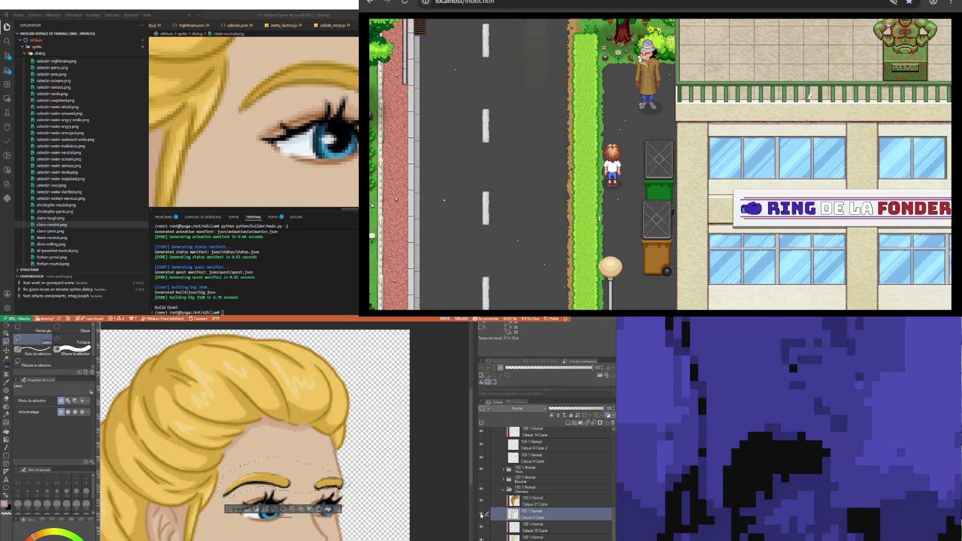
click(482, 515)
click(482, 515)
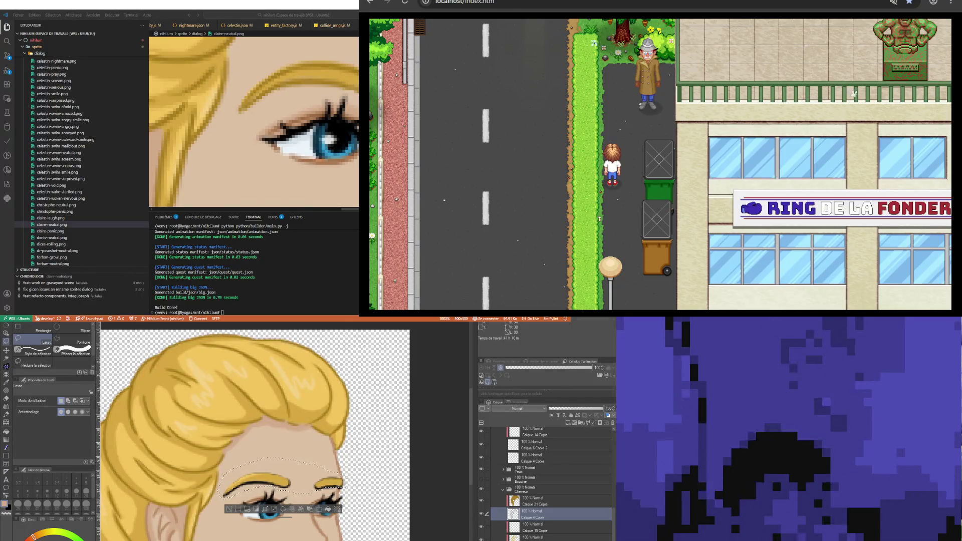
click(482, 515)
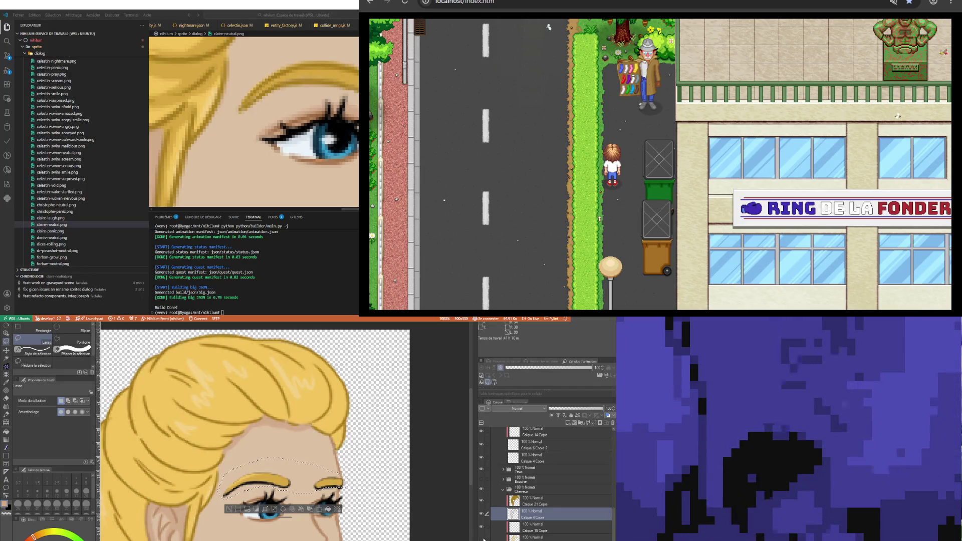
click(482, 515)
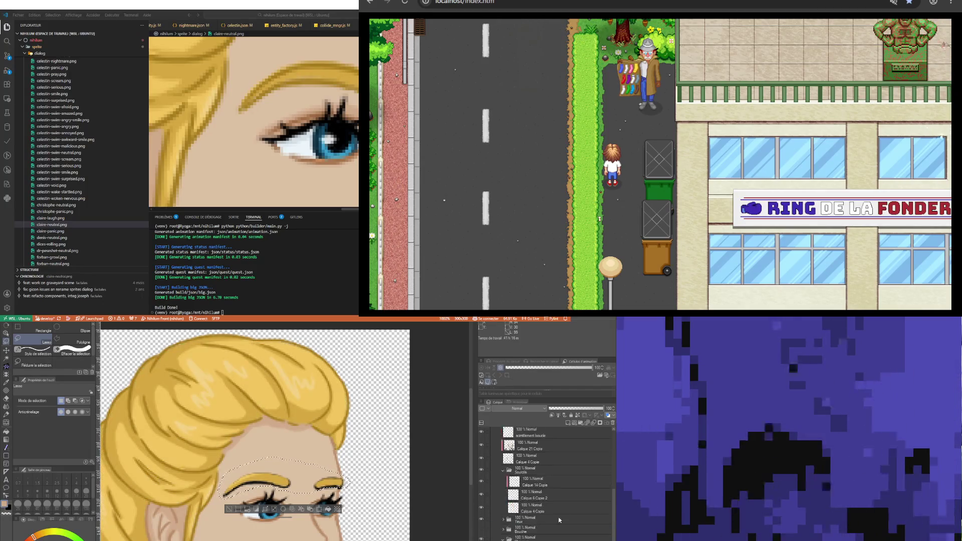
scroll(540, 495, up, 2)
Toggle Calque 14 Copie and the Calque 6 Copie 2 golden eyebrow fill to check their contents
click(532, 525)
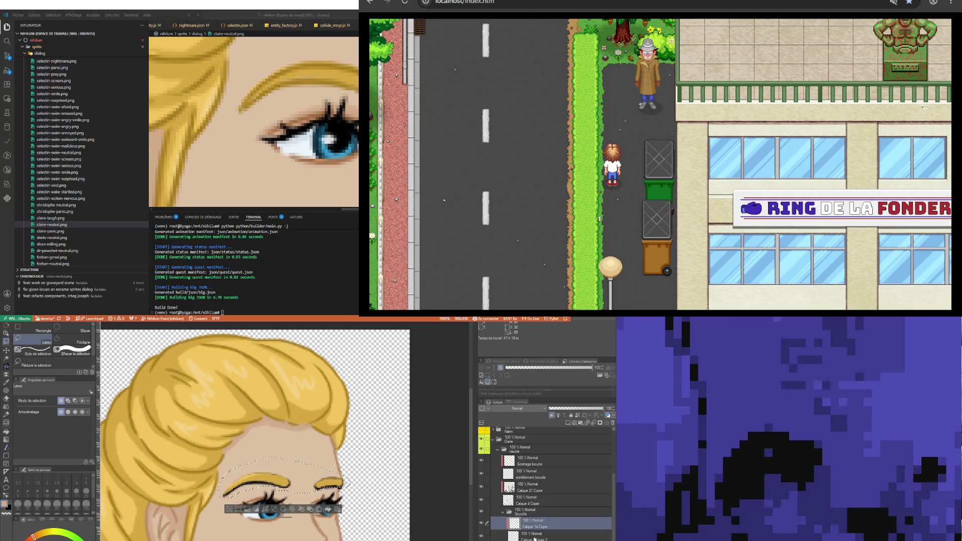
click(534, 537)
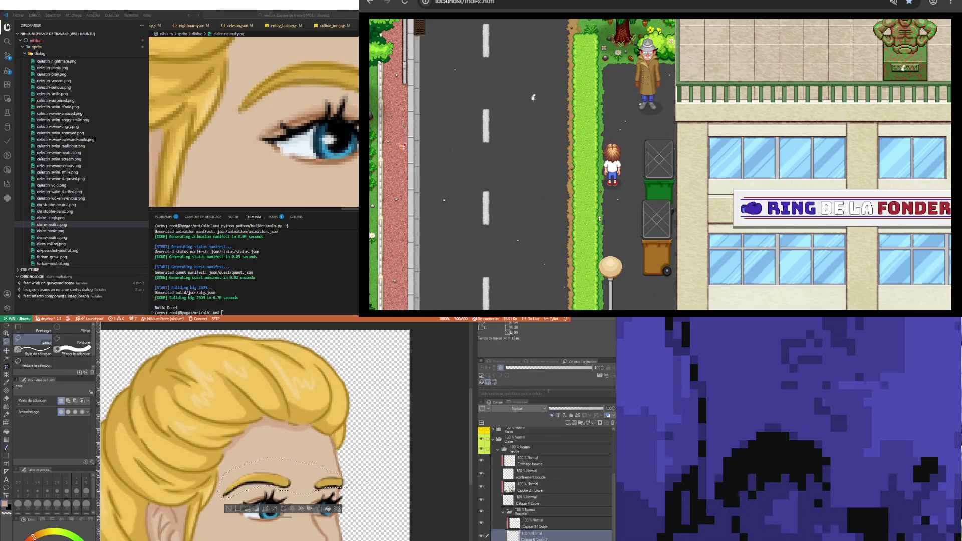
key(alt+[)
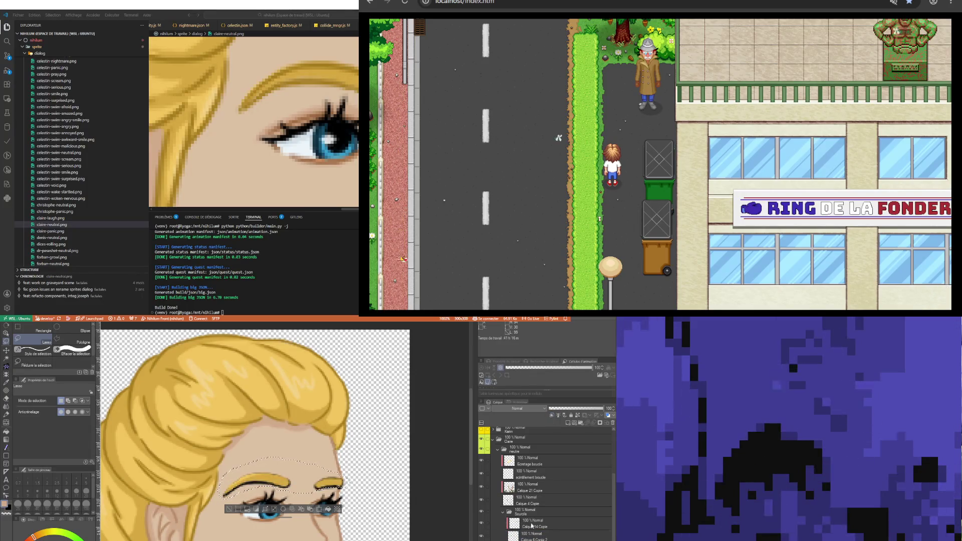
click(532, 525)
click(523, 536)
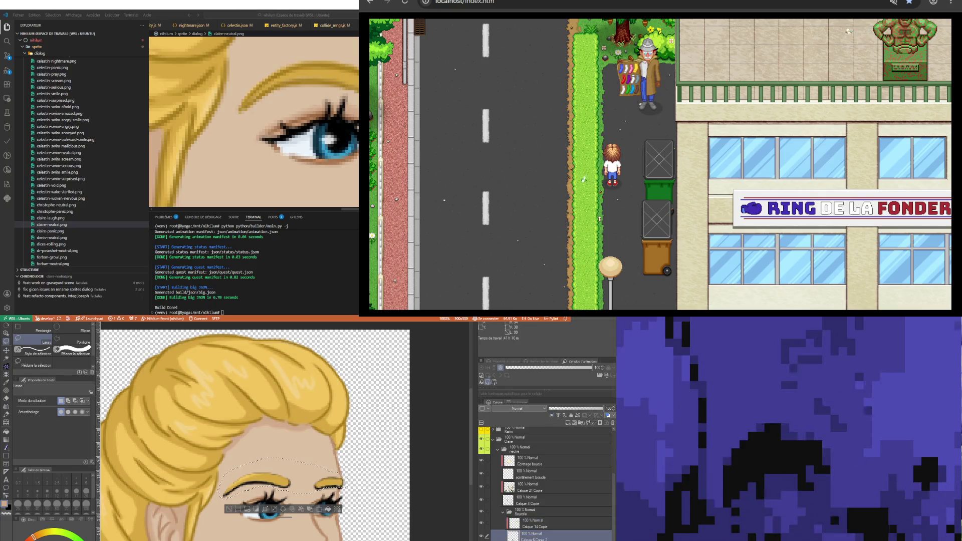
click(483, 536)
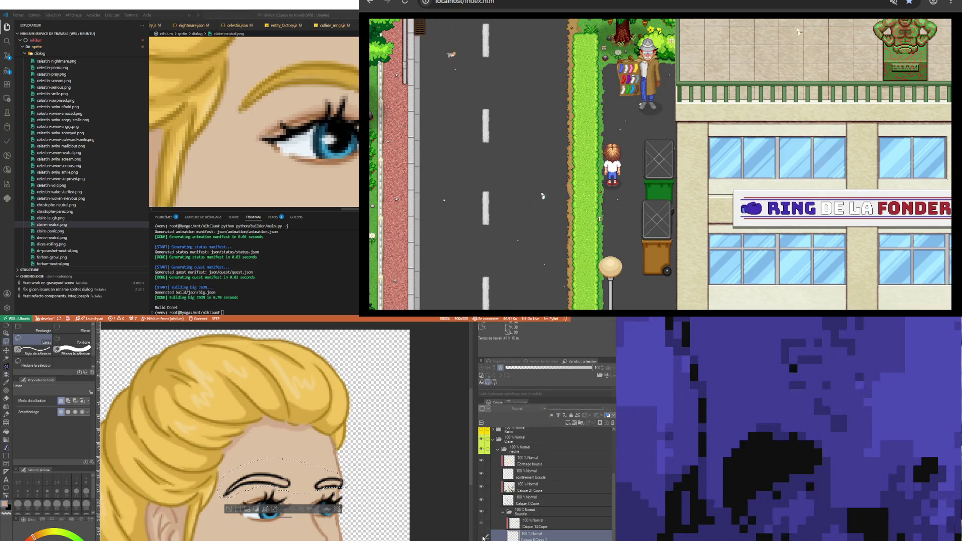
click(482, 537)
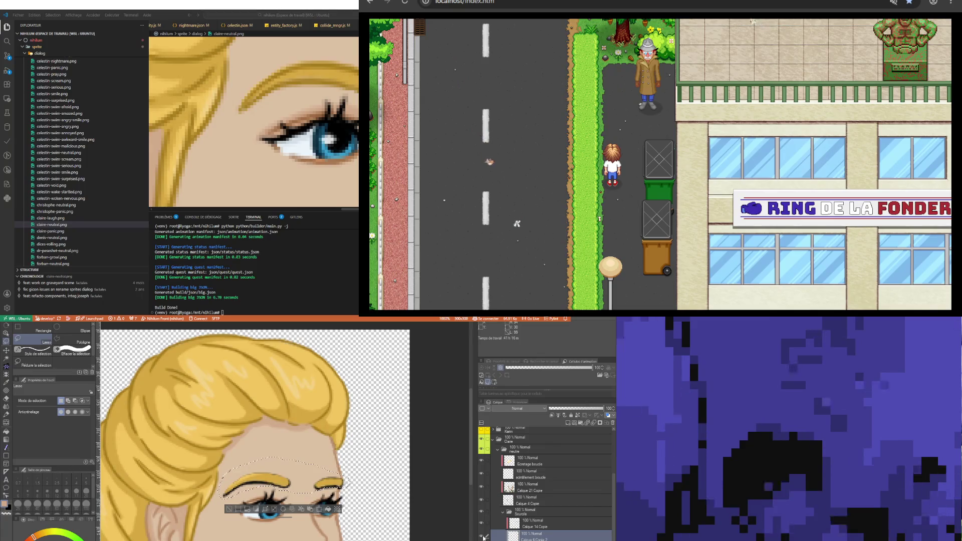
click(532, 524)
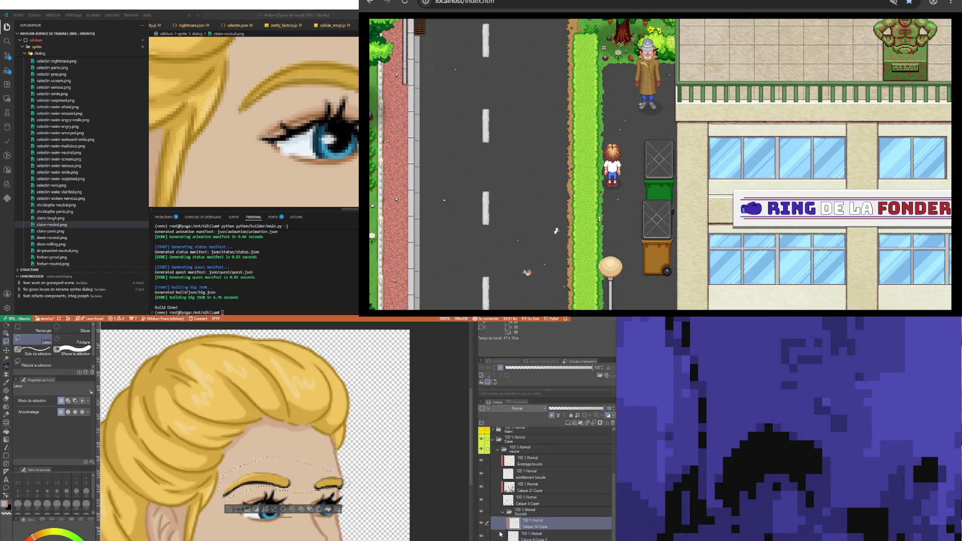
click(483, 524)
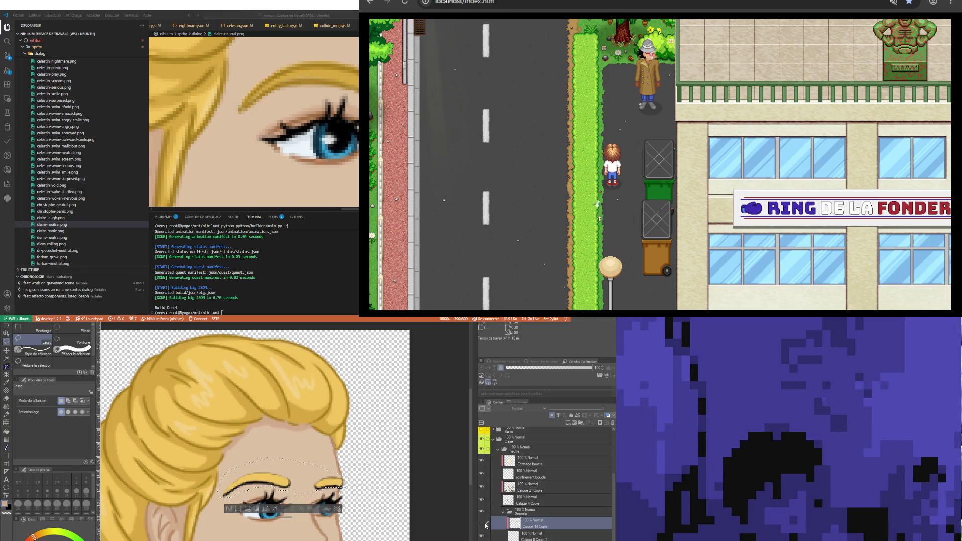
click(483, 523)
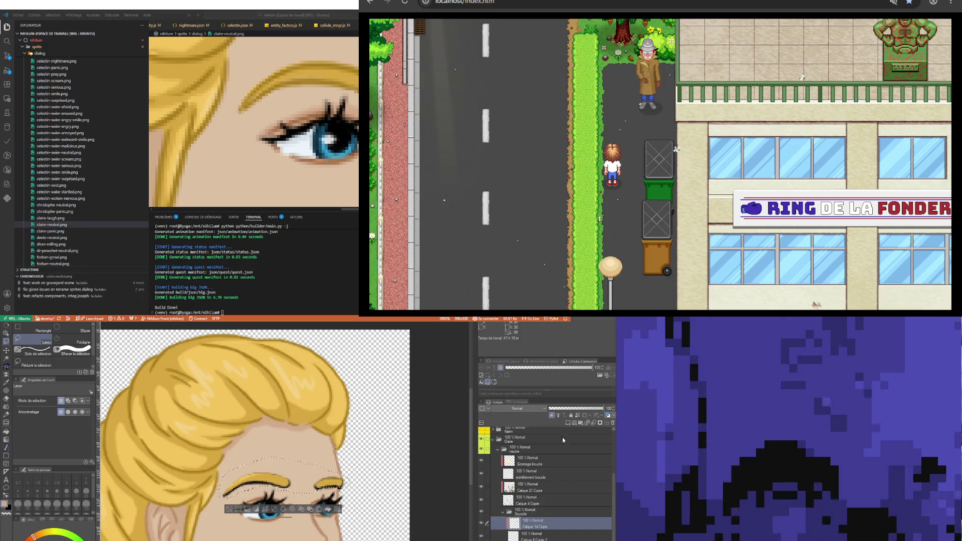
scroll(549, 481, down, 3)
Turn on Layer Color for Calque 21 Copie so the hair shows as a flat dark-yellow silhouette
click(552, 535)
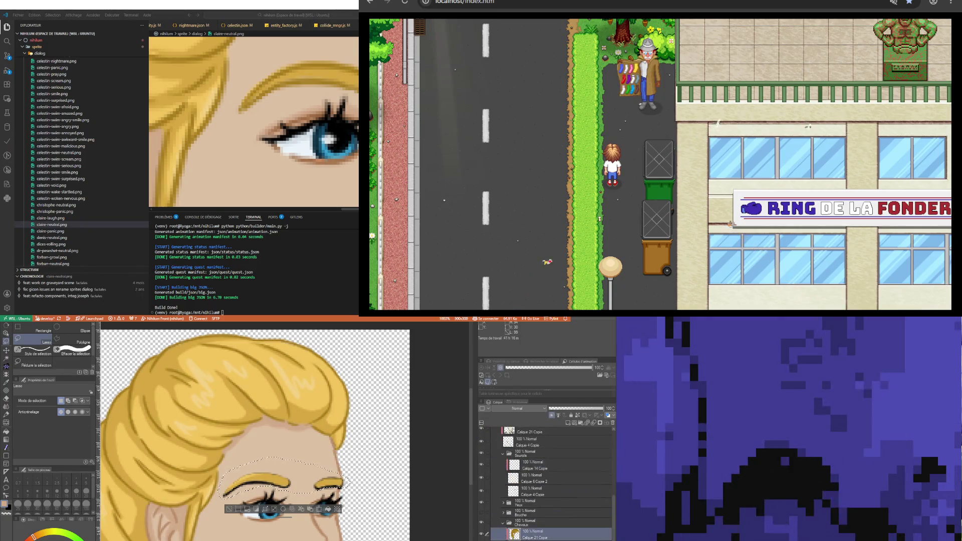
click(482, 533)
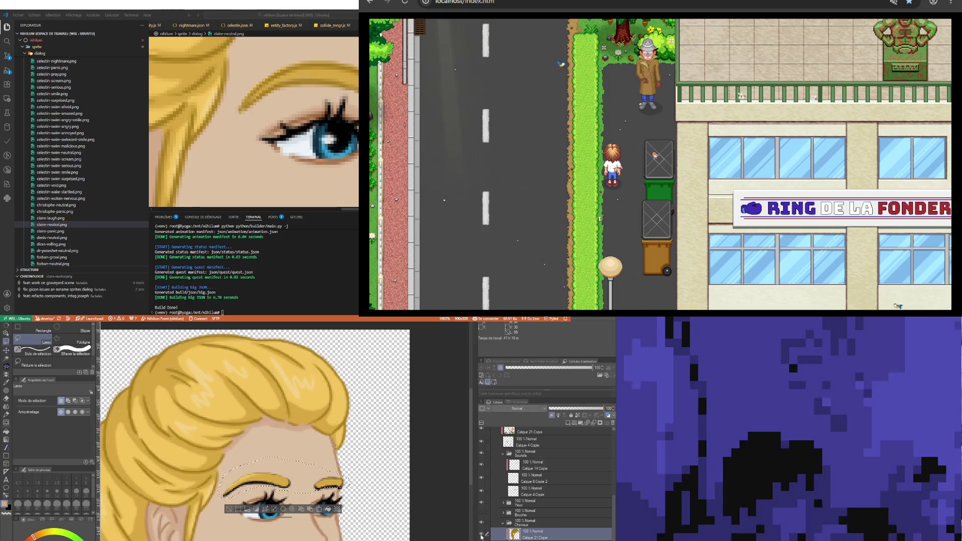
click(554, 416)
click(554, 416)
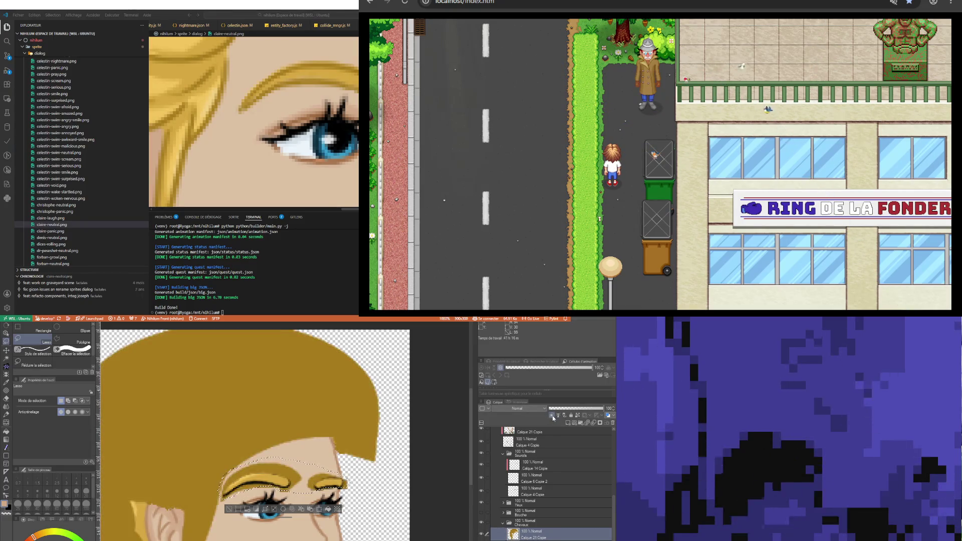
scroll(301, 451, up, 2)
scroll(301, 451, up, 1)
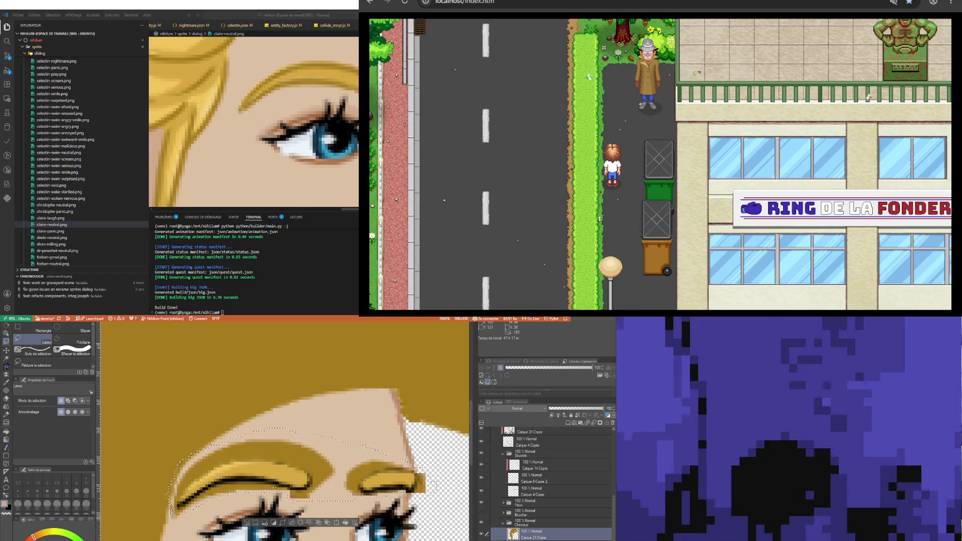
scroll(389, 469, down, 1)
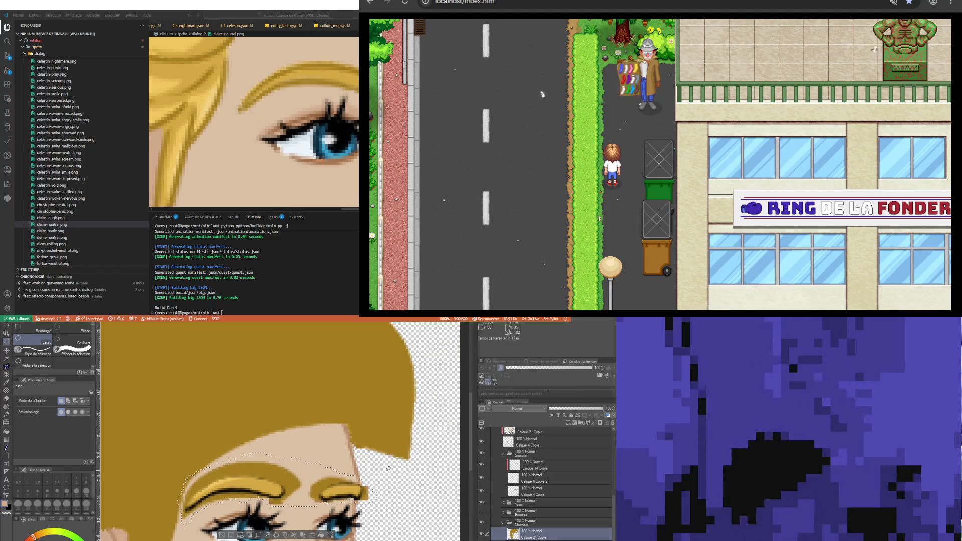
scroll(254, 488, up, 1)
scroll(254, 489, up, 1)
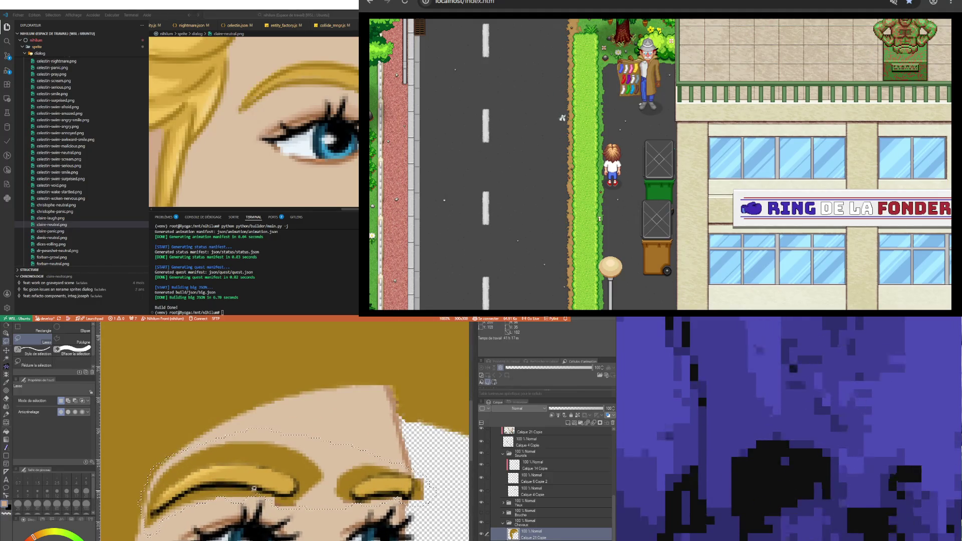
scroll(315, 488, down, 1)
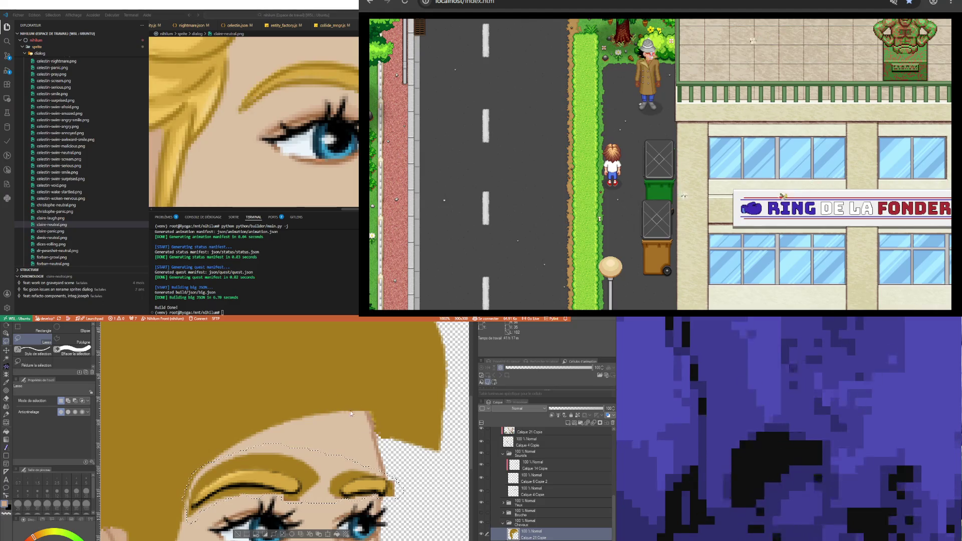
Delete the dark outline inside the lasso and try Calque 21 Copie below then above Calque 14 Copie
key(Delete)
scroll(512, 503, up, 2)
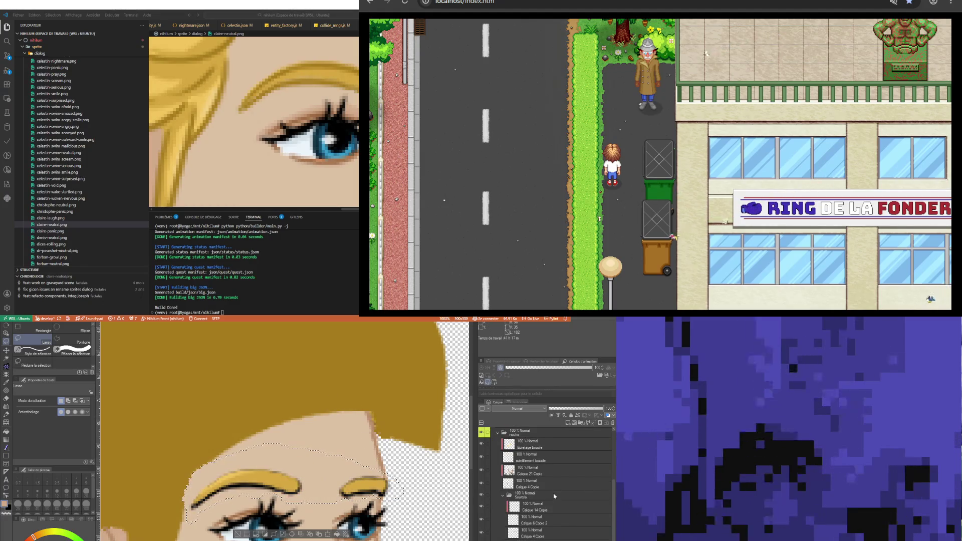
click(543, 511)
key(ctrl+v)
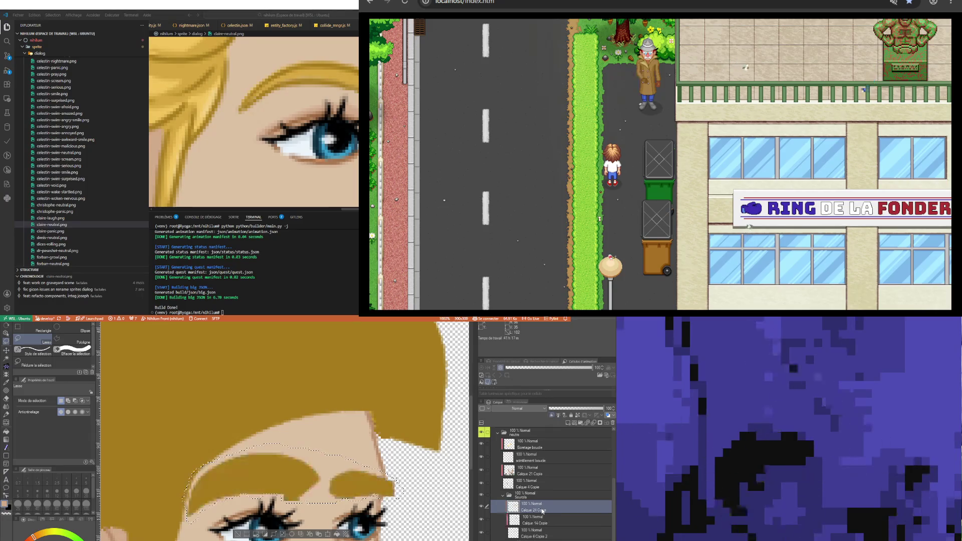
drag(543, 511, 547, 540)
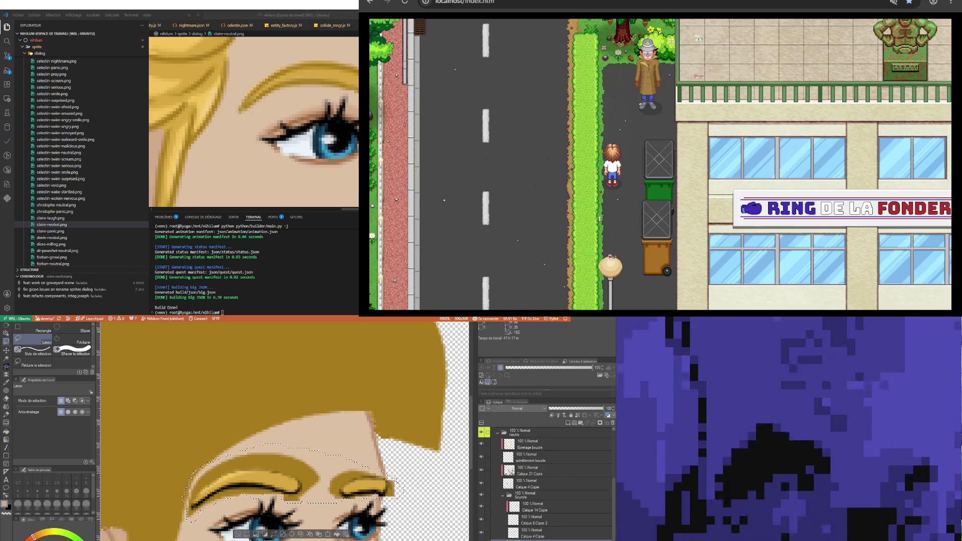
drag(546, 538, 543, 510)
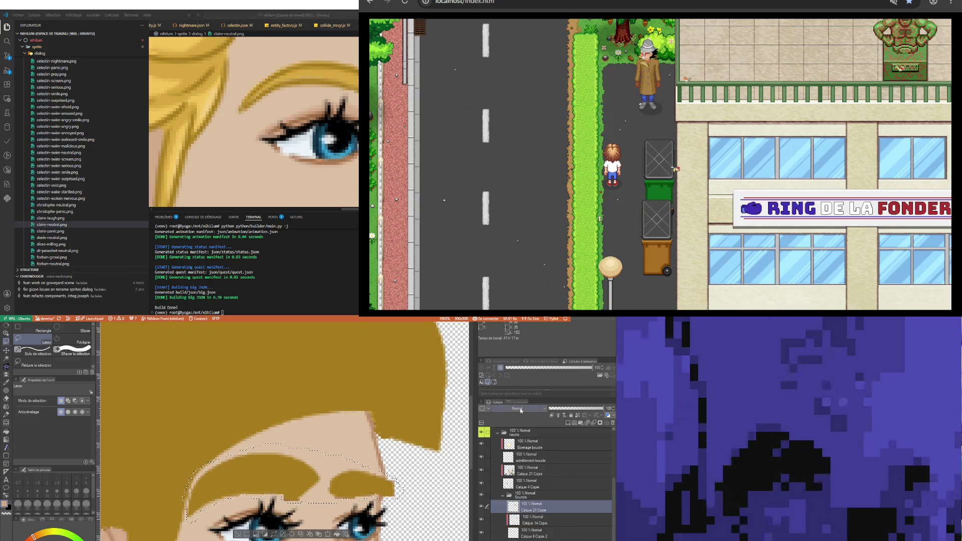
click(552, 416)
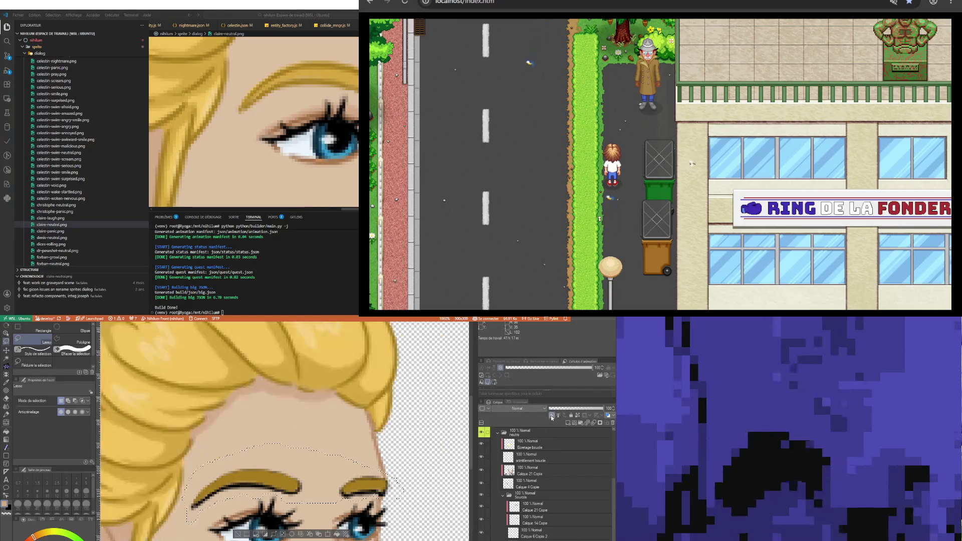
Restore detailed hair, move Calque 21 Copie below Calque 14 Copie and clear the remaining eyebrow outlines
click(547, 512)
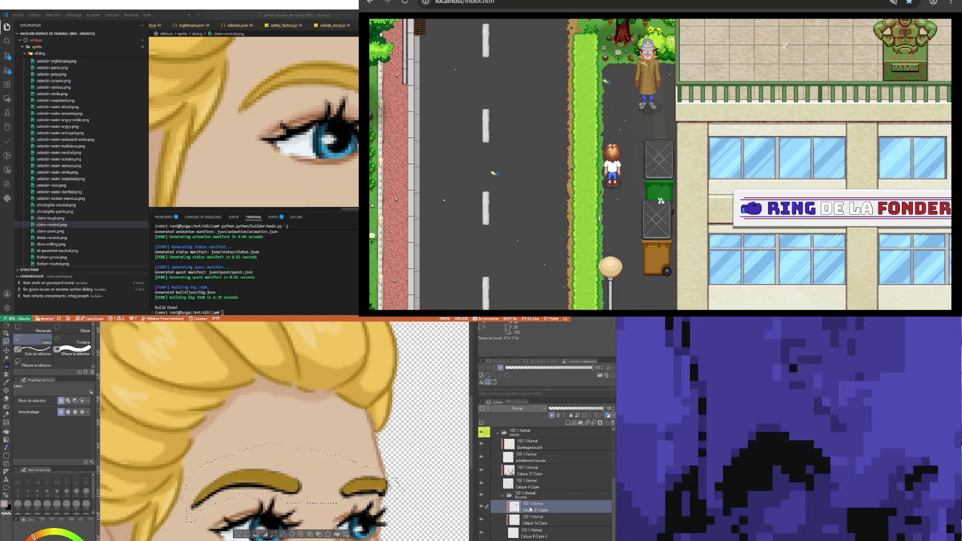
mouse_move(548, 512)
mouse_down()
mouse_move(535, 522)
mouse_move(532, 511)
mouse_up()
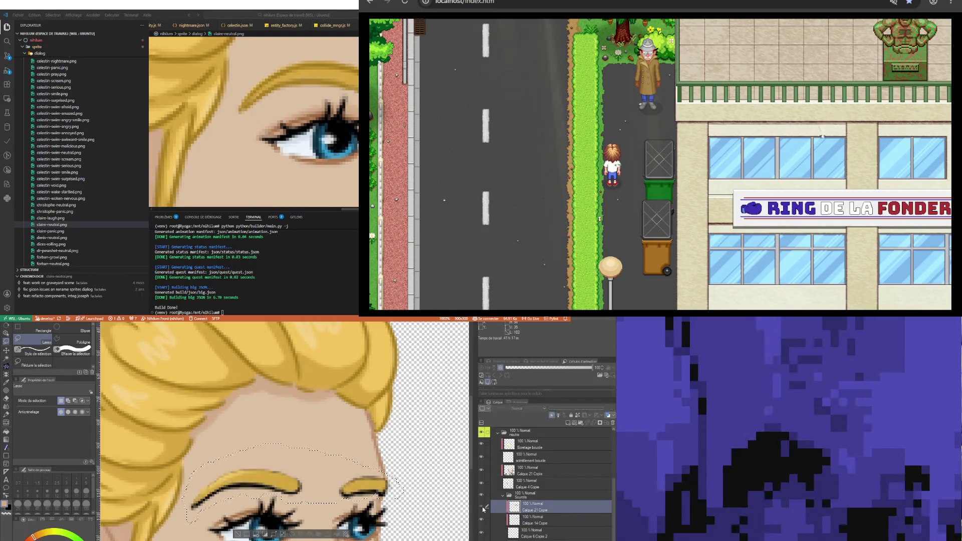
drag(534, 507, 547, 535)
click(514, 538)
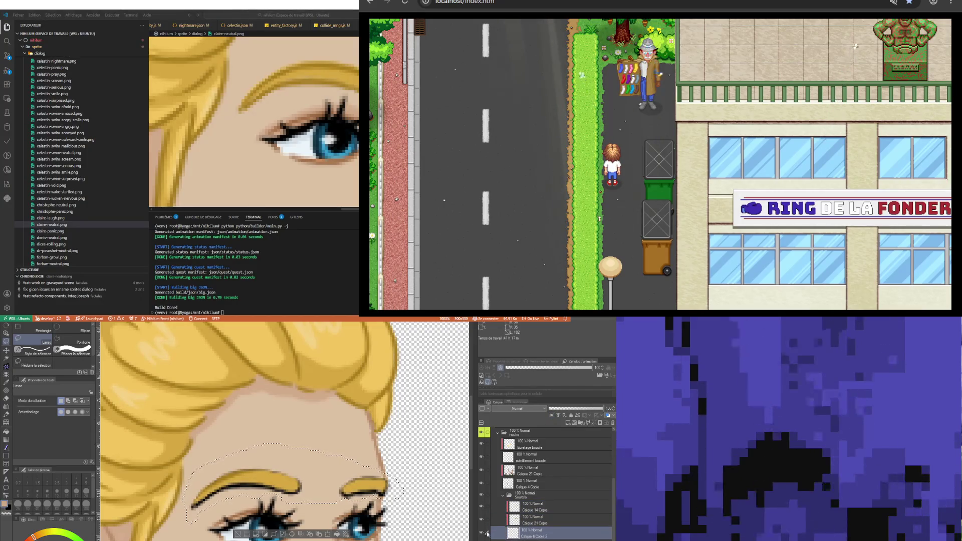
click(552, 418)
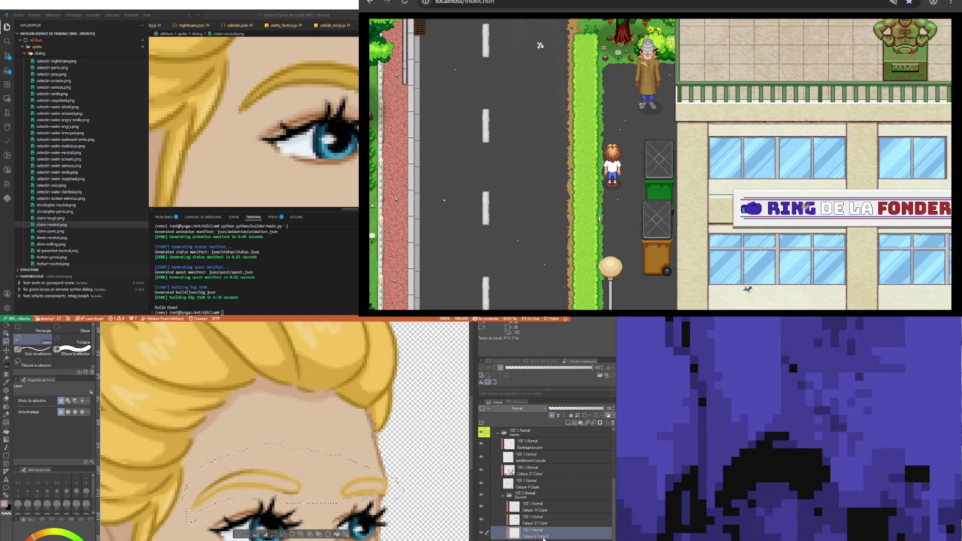
click(531, 523)
click(533, 534)
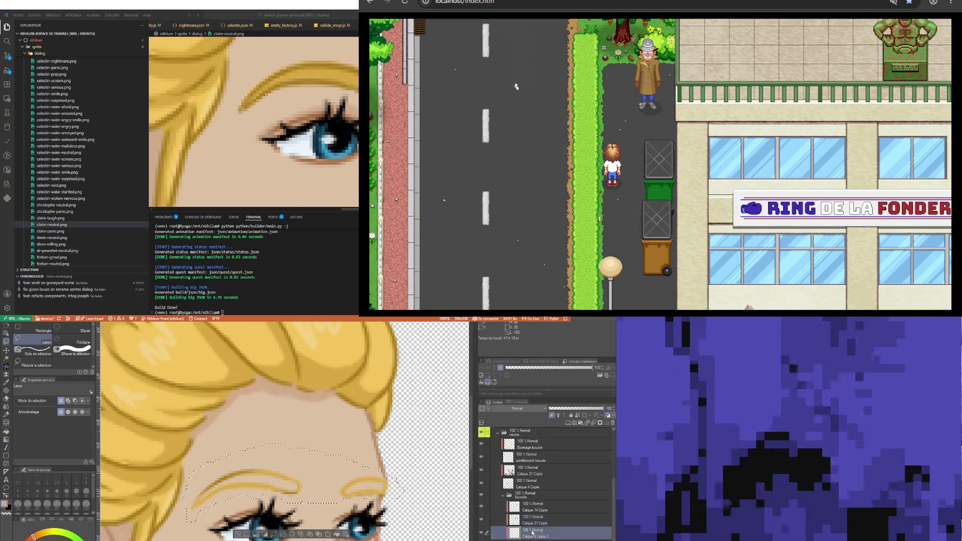
Move Calque 6 Copie 2 between the two copies and compare Calque 21 Copie and Calque 14 Copie
drag(536, 515, 536, 514)
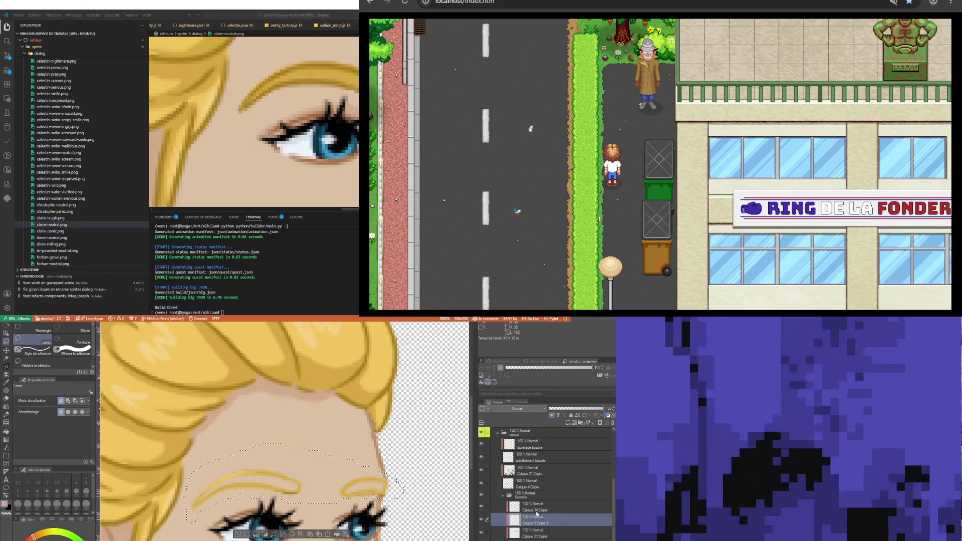
click(571, 532)
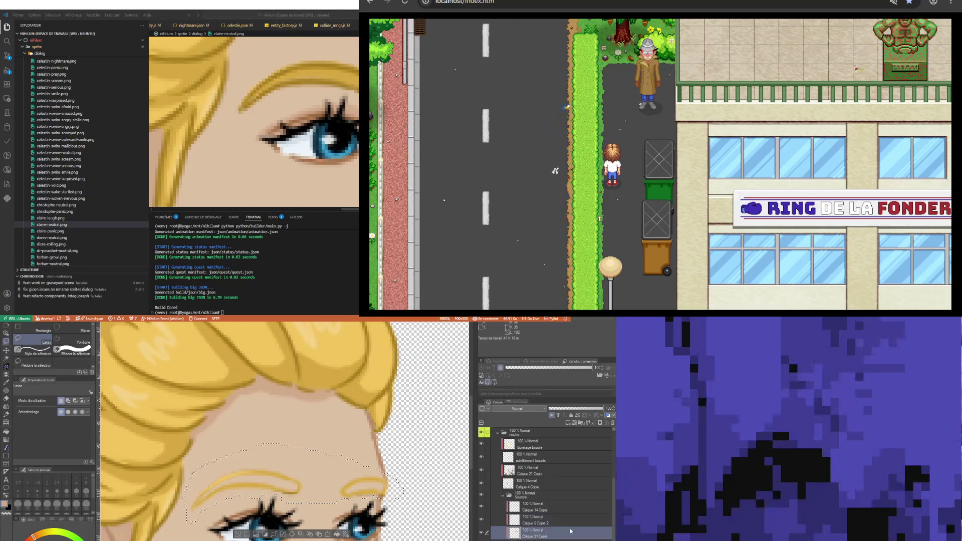
click(537, 524)
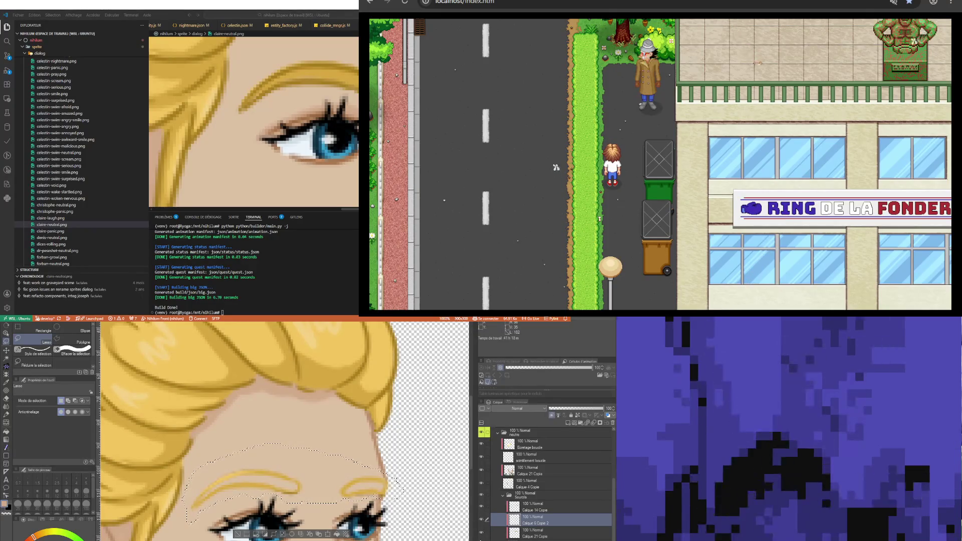
click(533, 535)
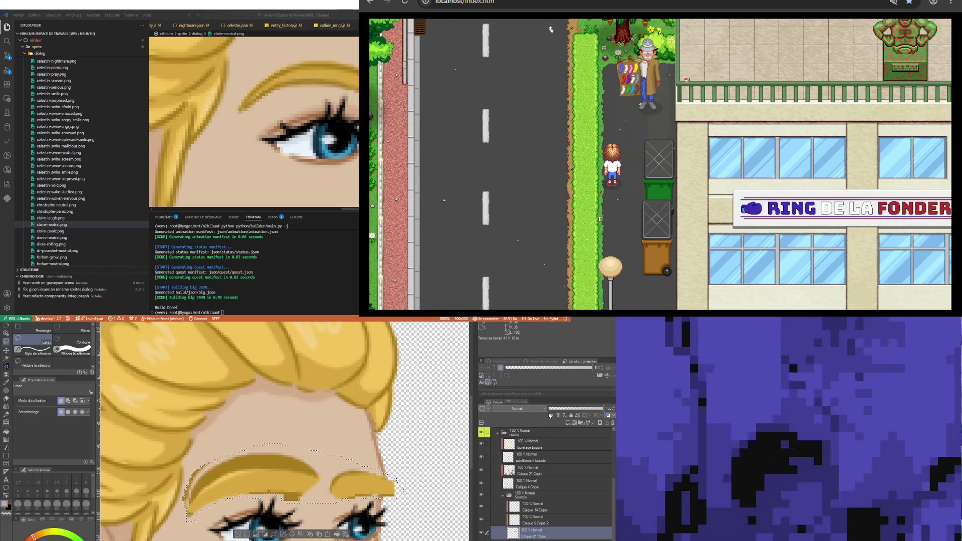
click(526, 525)
click(532, 507)
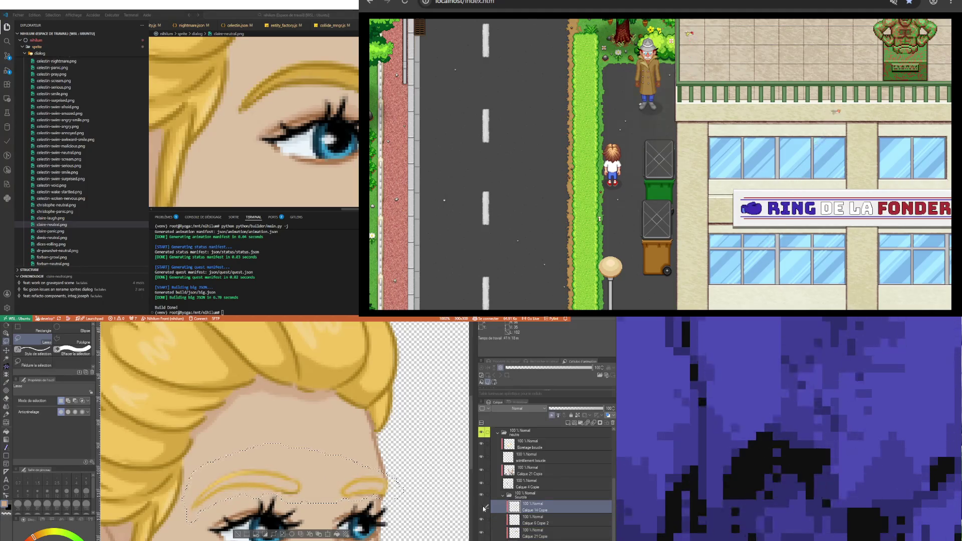
click(482, 507)
Compare thick filled and thin outlined eyebrows, move Calque 21 Copie above Calque 6 Copie 2, then undo
click(552, 416)
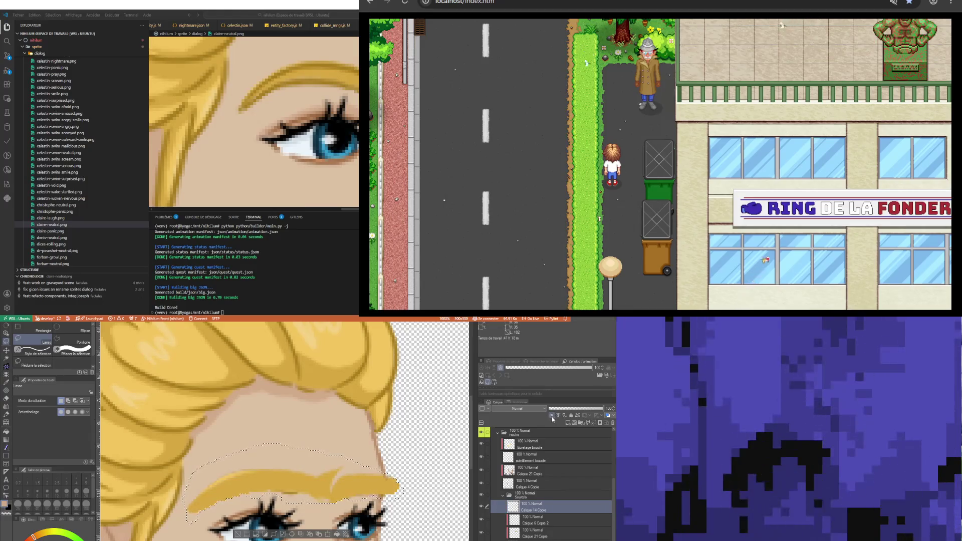
click(553, 418)
click(552, 418)
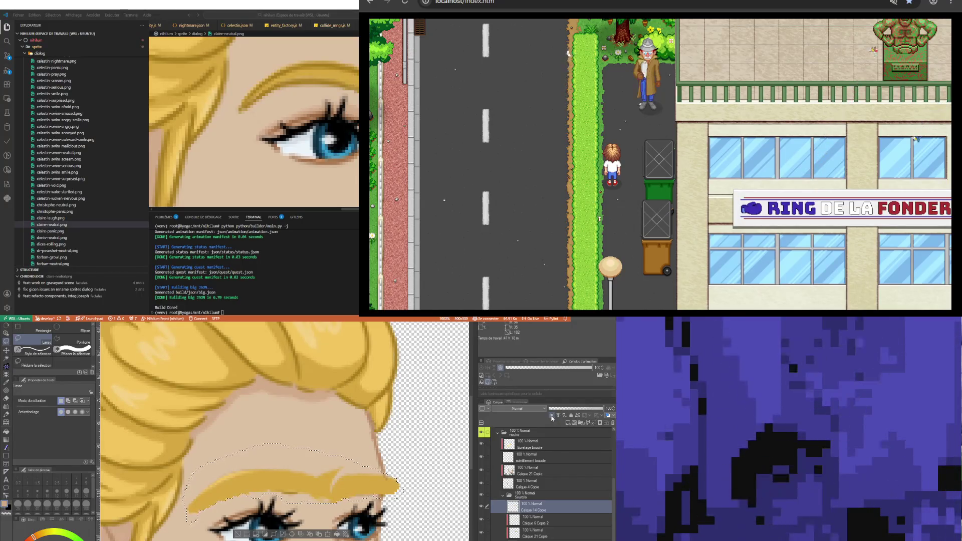
click(553, 418)
click(536, 520)
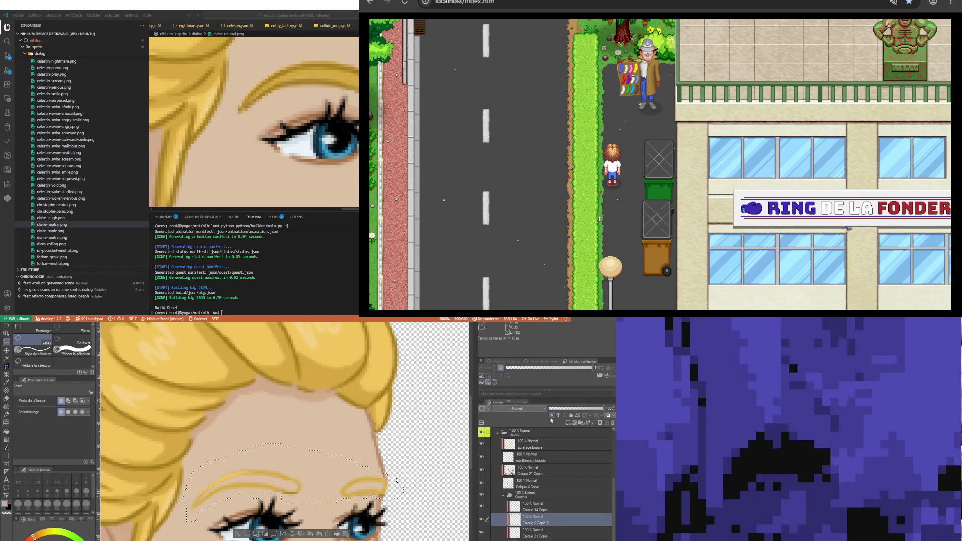
click(552, 418)
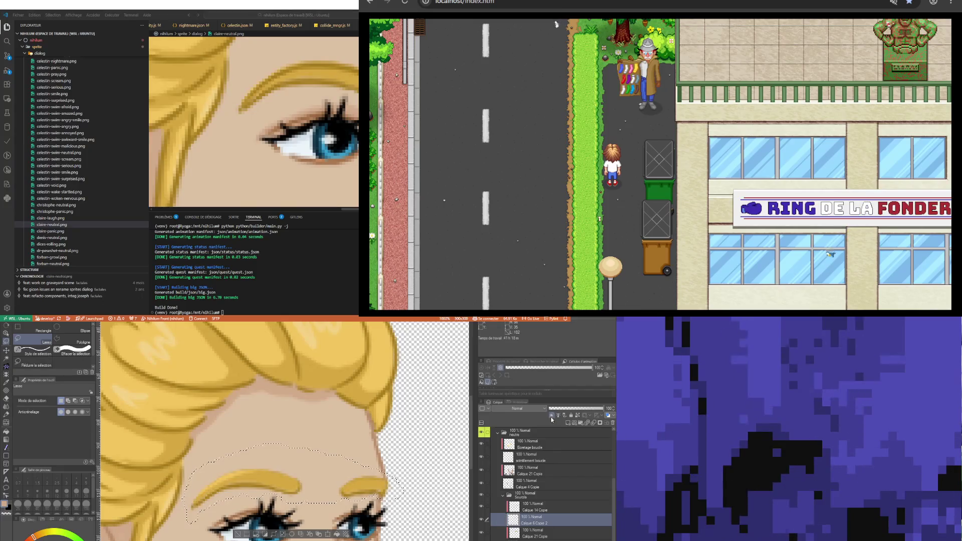
click(535, 507)
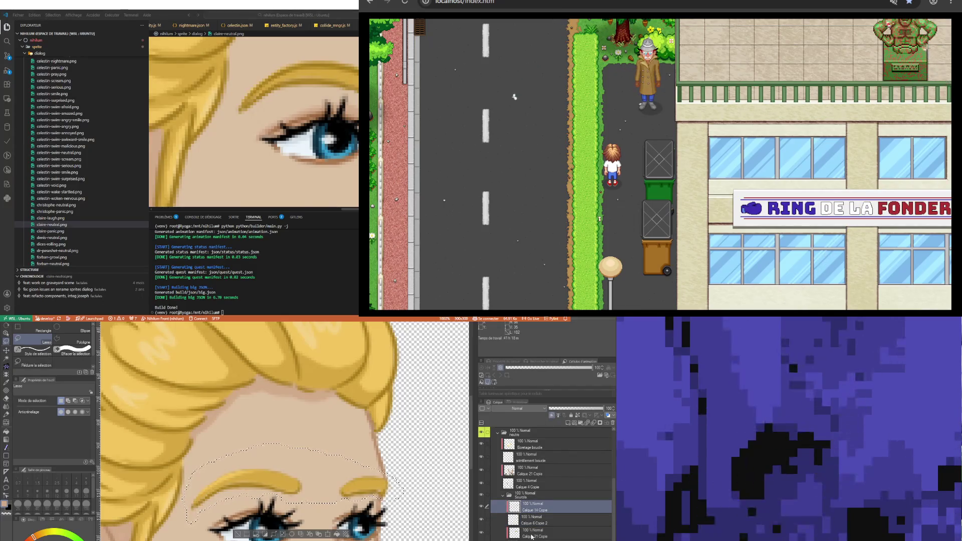
drag(530, 538, 549, 518)
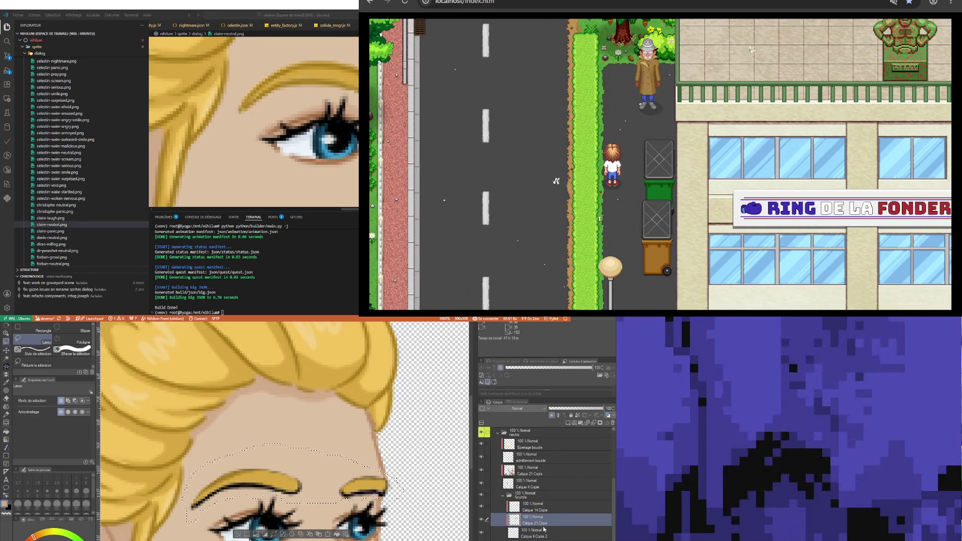
key(ctrl+z)
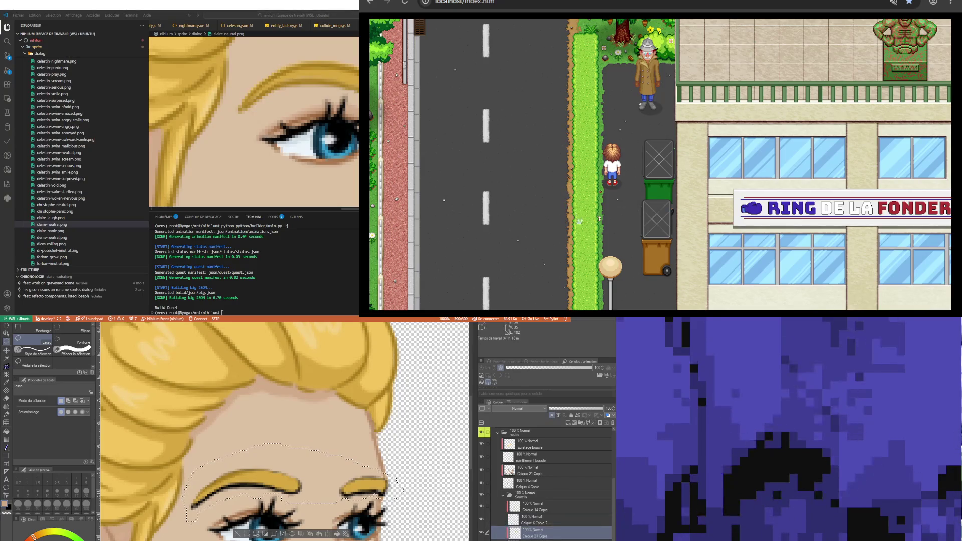
Place Calque 4 Copie between Calque 21 Copie and Calque 14 Copie, toggling visibility to compare
drag(531, 533, 534, 520)
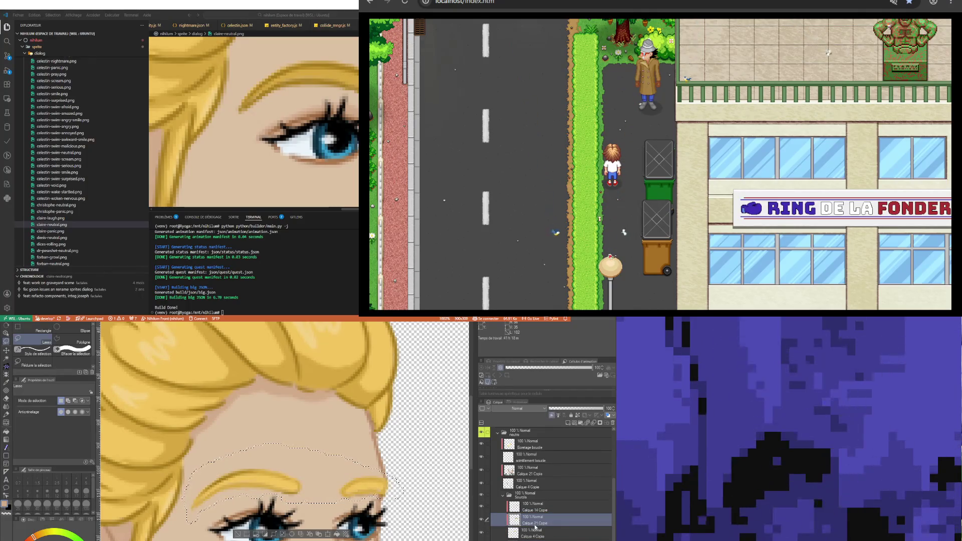
click(531, 534)
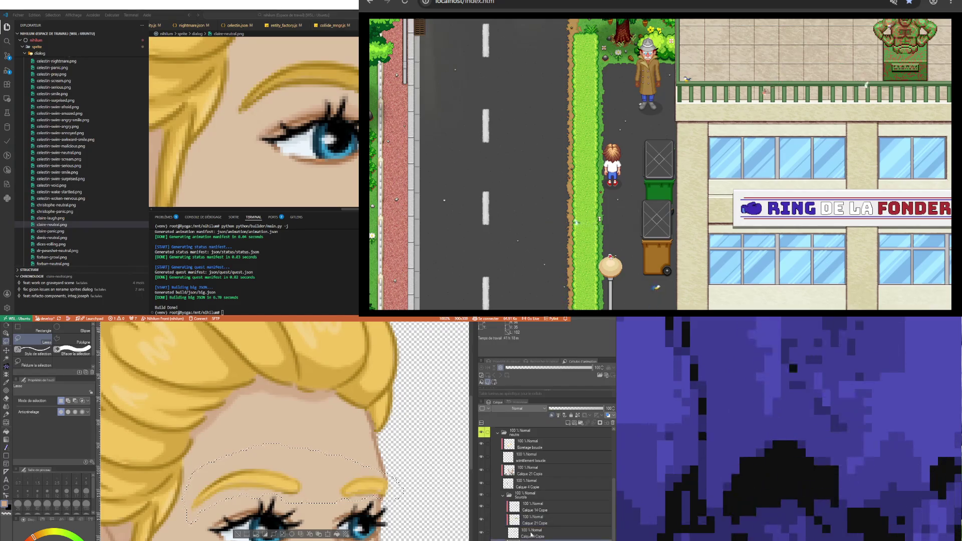
click(483, 535)
click(484, 534)
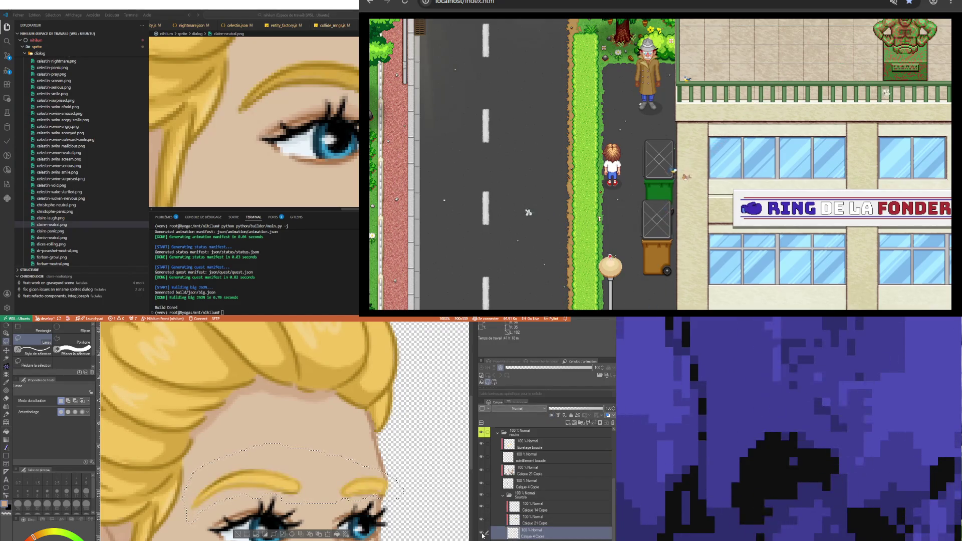
click(537, 202)
click(482, 509)
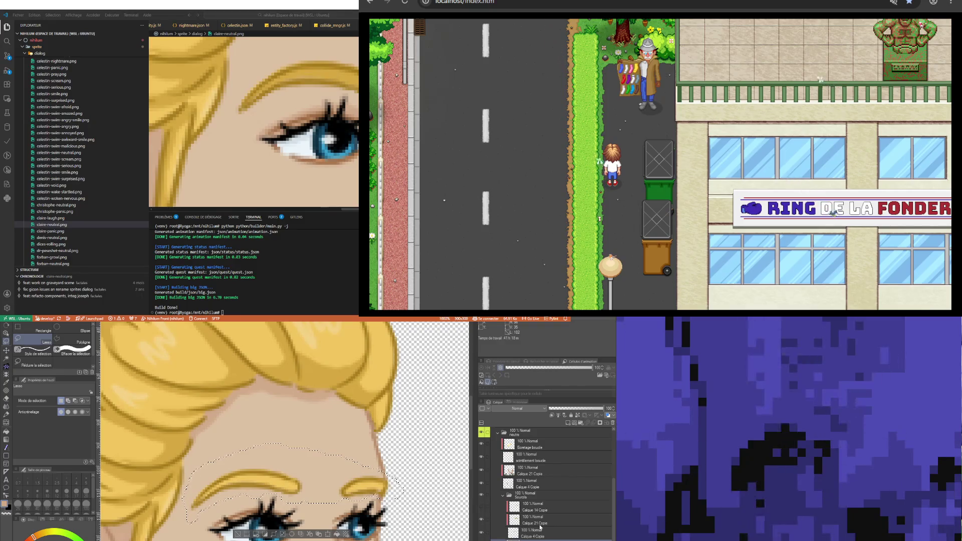
click(500, 506)
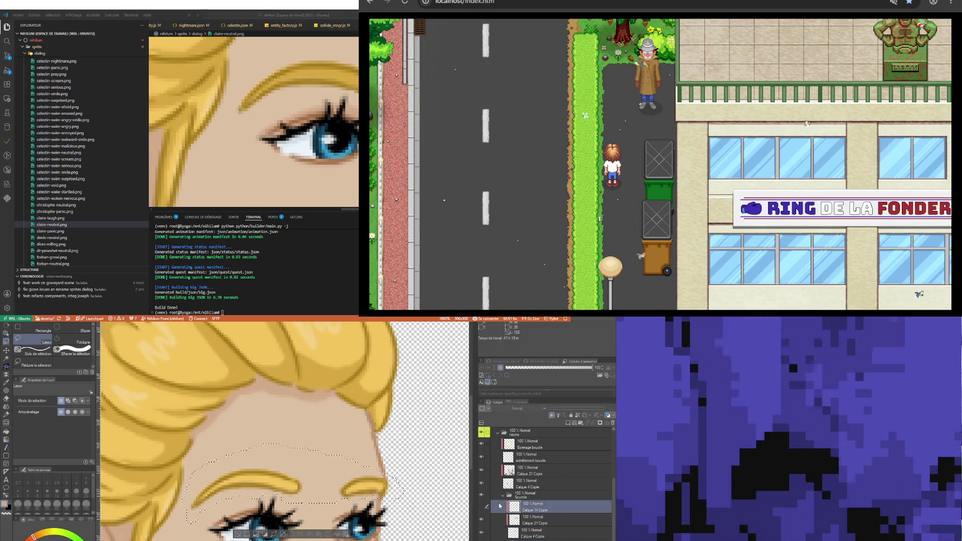
mouse_move(500, 507)
mouse_down()
mouse_move(545, 524)
mouse_move(539, 517)
mouse_up()
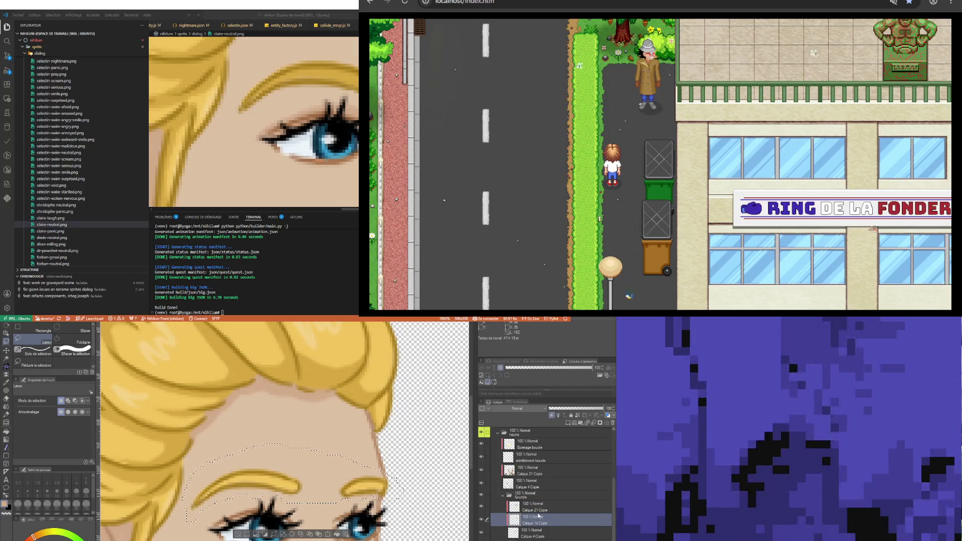
click(526, 533)
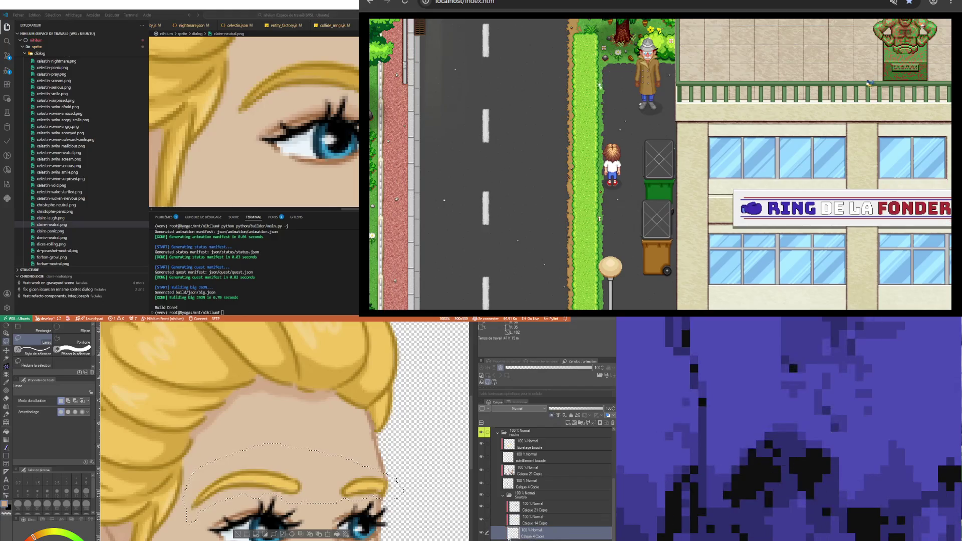
drag(540, 519, 541, 520)
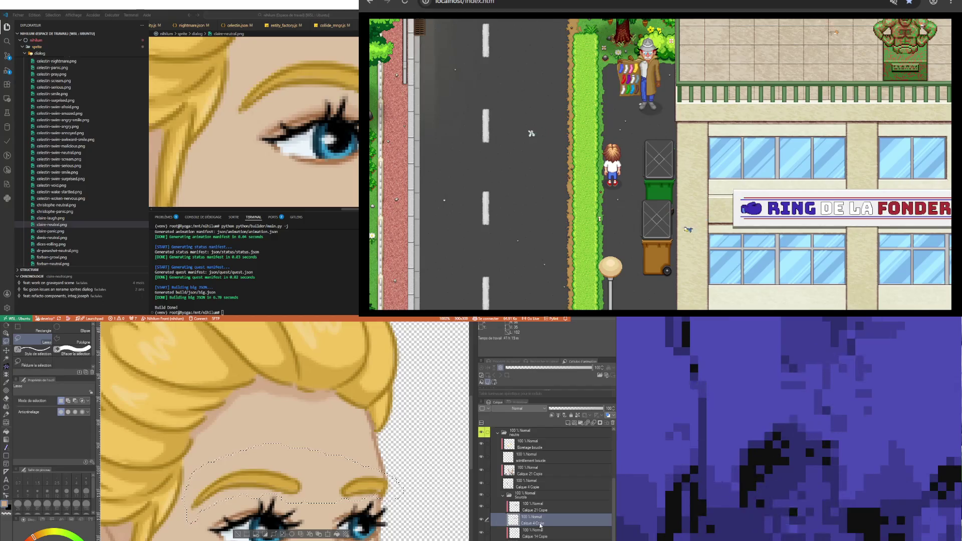
Step undo/redo between outlined and plain eyebrow versions, ending on Calque 14 Copie zoomed in
key(alt+bracketleft)
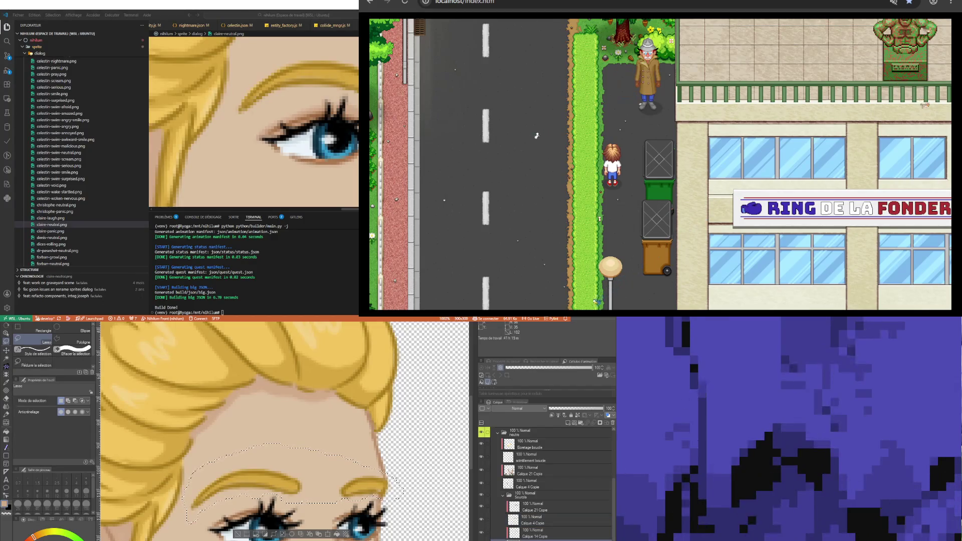
key(ctrl+z)
key(ctrl+y)
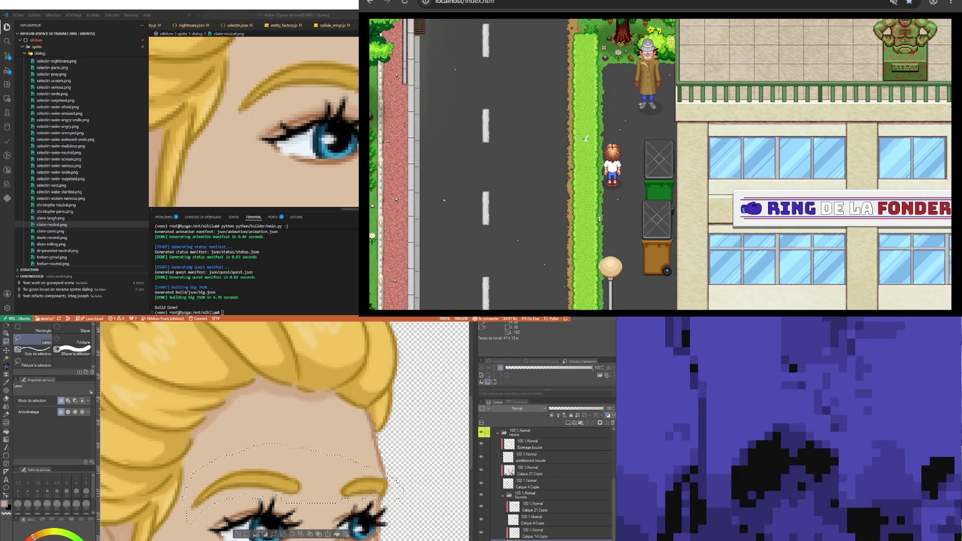
key(ctrl+z)
key(ctrl+y)
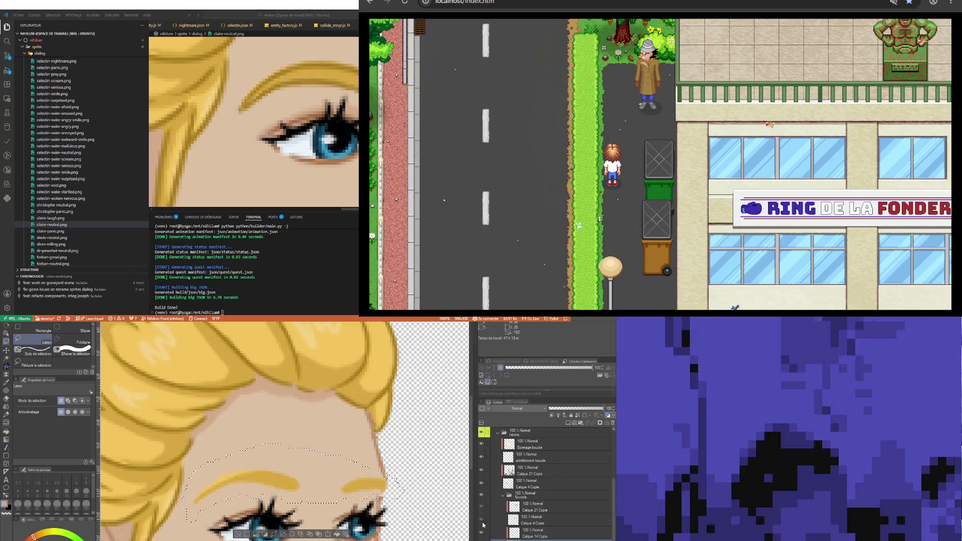
key(ctrl+z)
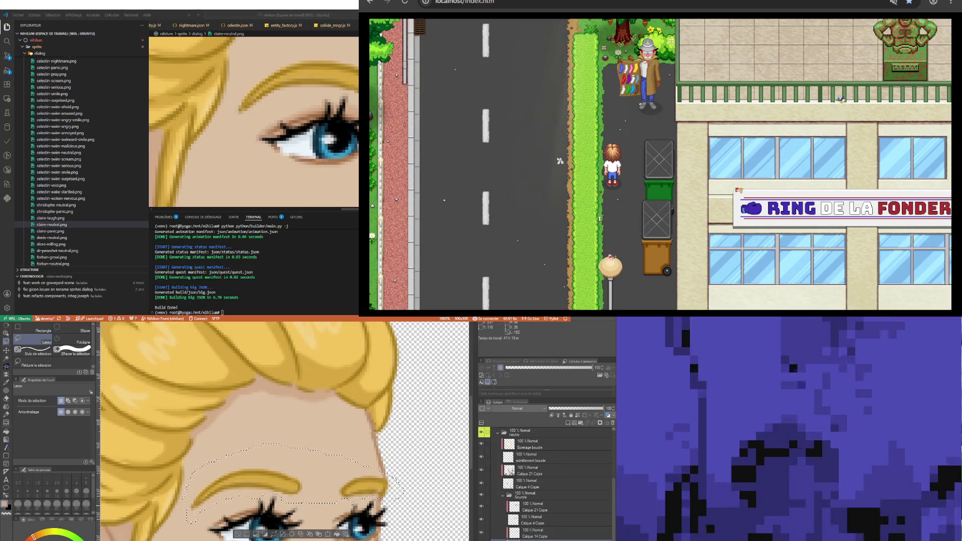
click(525, 533)
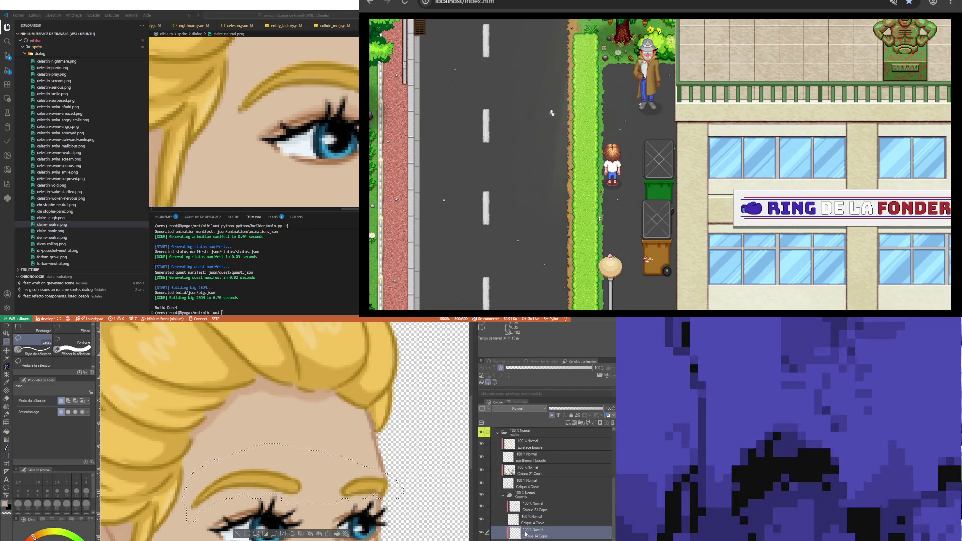
key(ctrl+plus)
key(ctrl+plus)
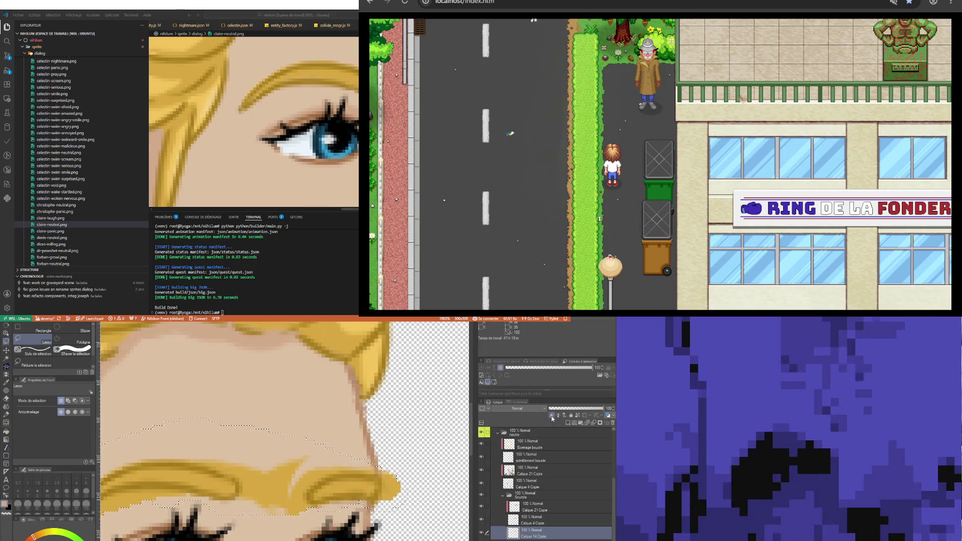
Delete the eyebrow pixels in the selection, hide Calque 21 Copie's outlines and restore the golden fill
key(Delete)
key(ctrl+z)
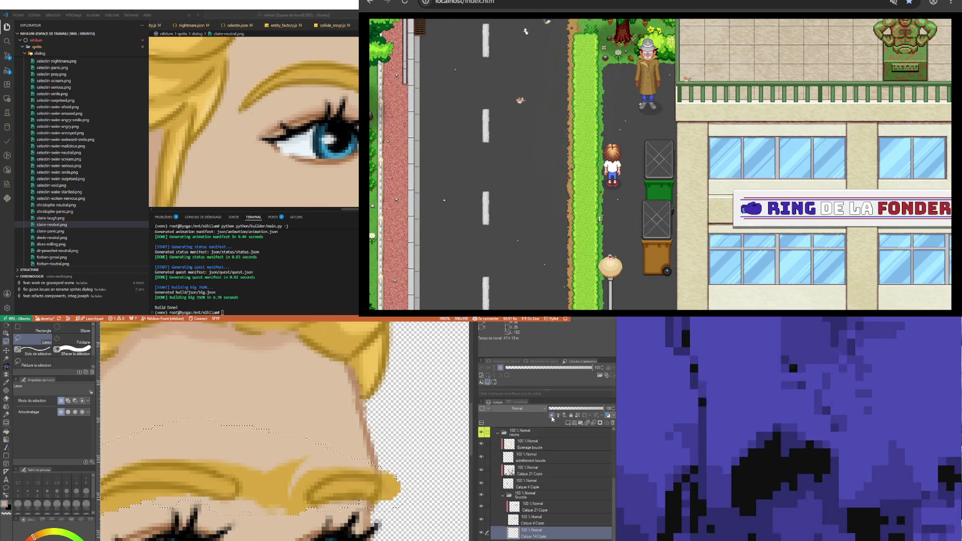
key(Delete)
click(492, 509)
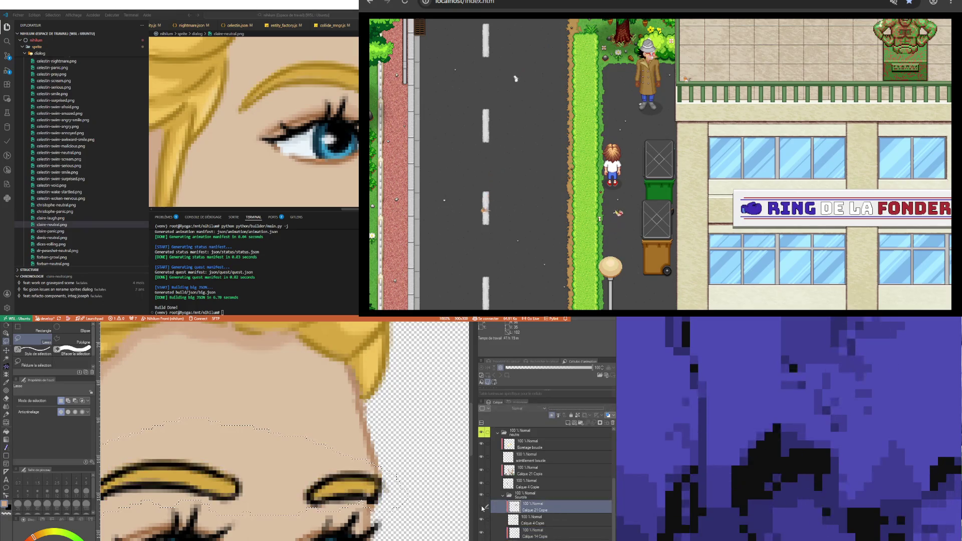
click(483, 509)
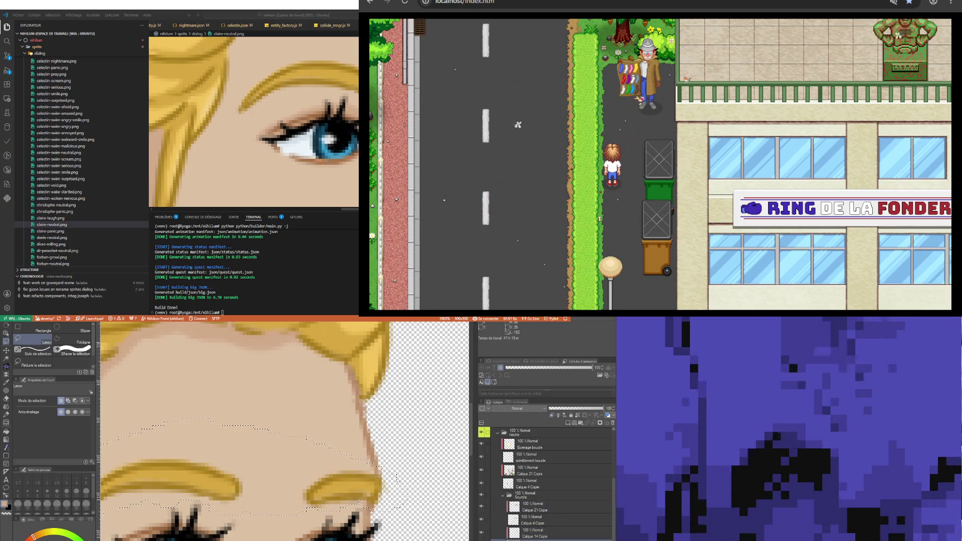
key(Delete)
key(ctrl+z)
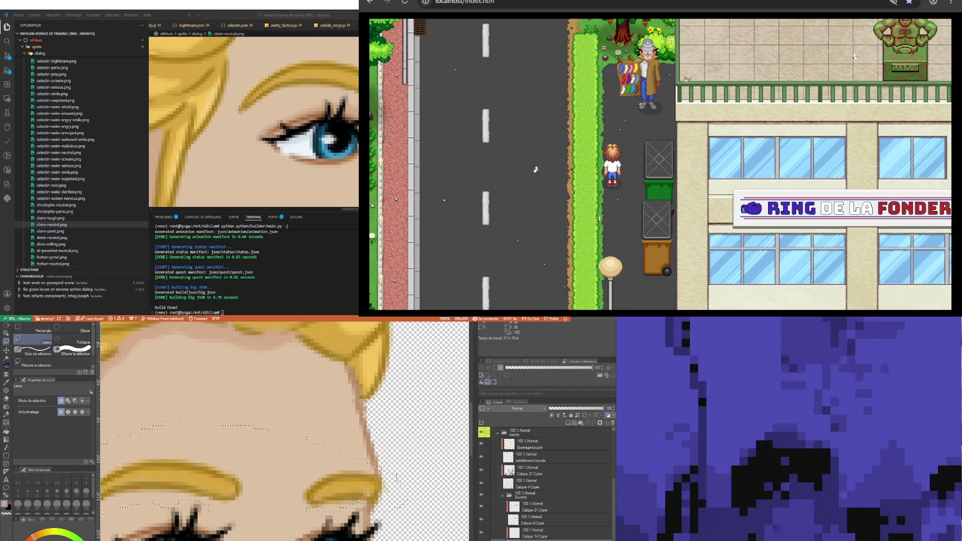
scroll(363, 497, up, 1)
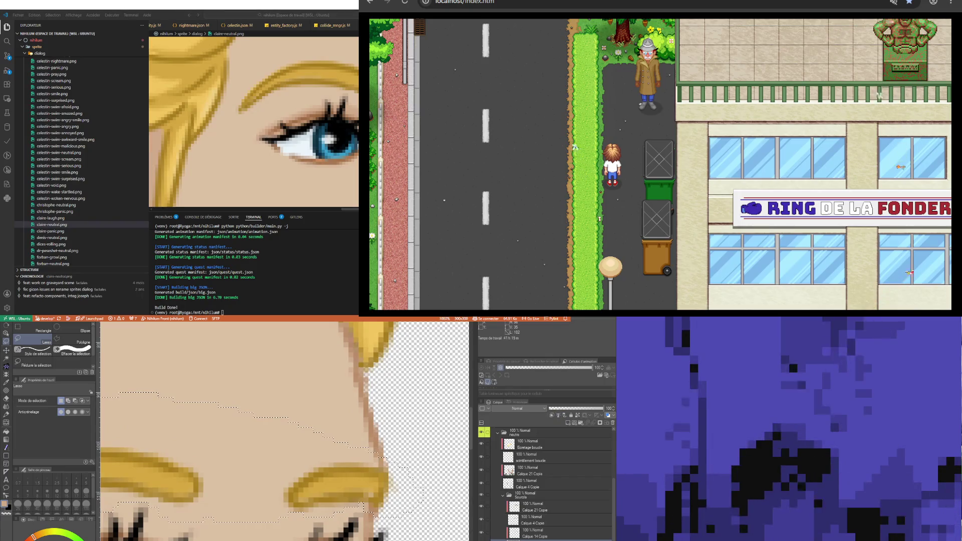
scroll(342, 487, up, 1)
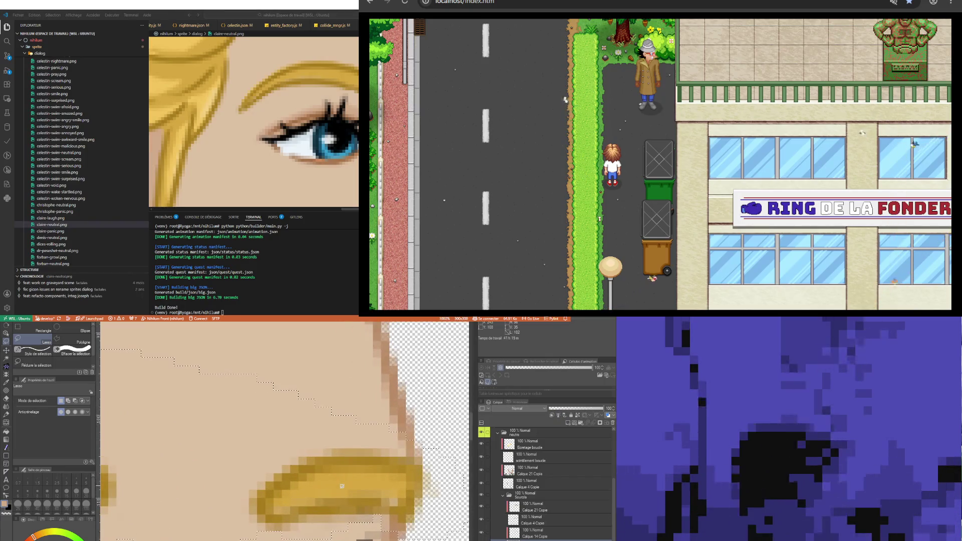
Sample the eyebrow colour with the eyedropper for touch-ups, then return to the pen
key(i)
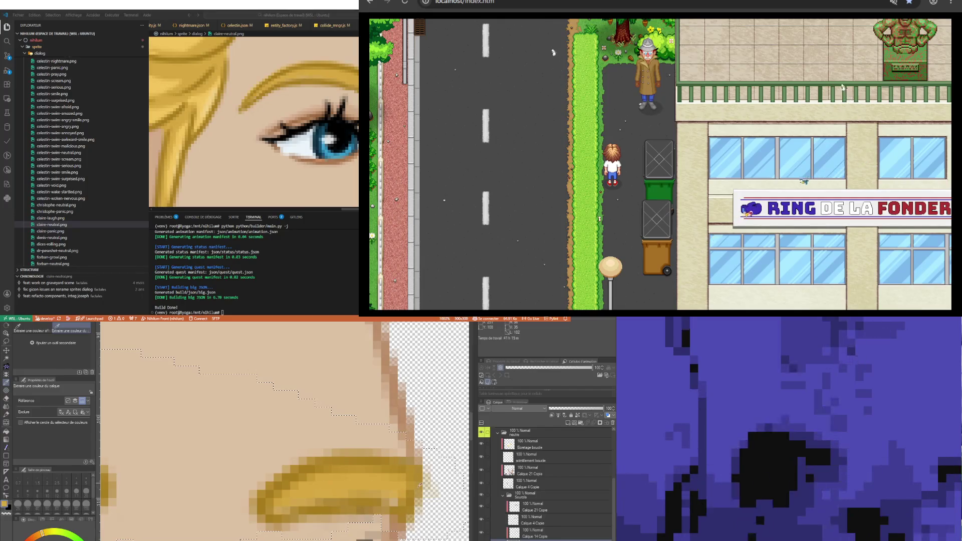
key(b)
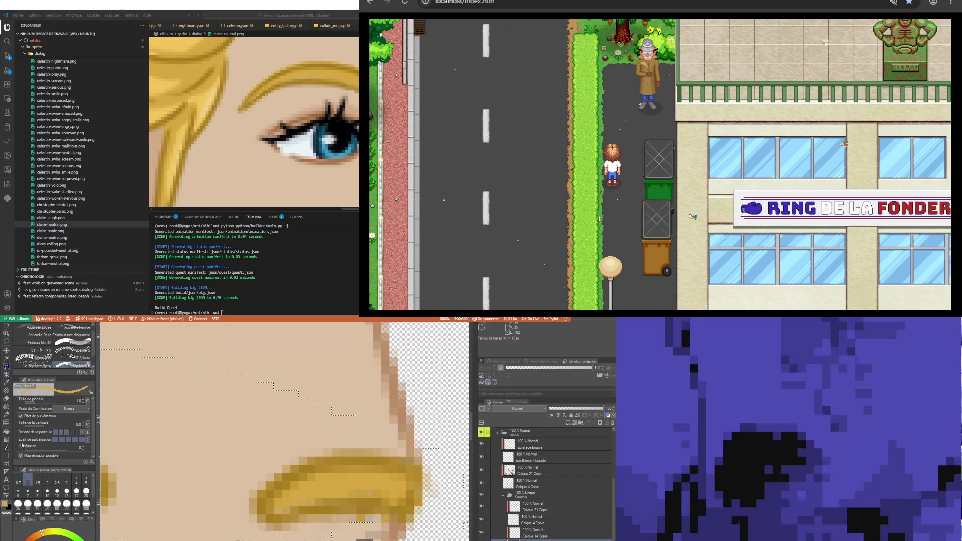
key(p)
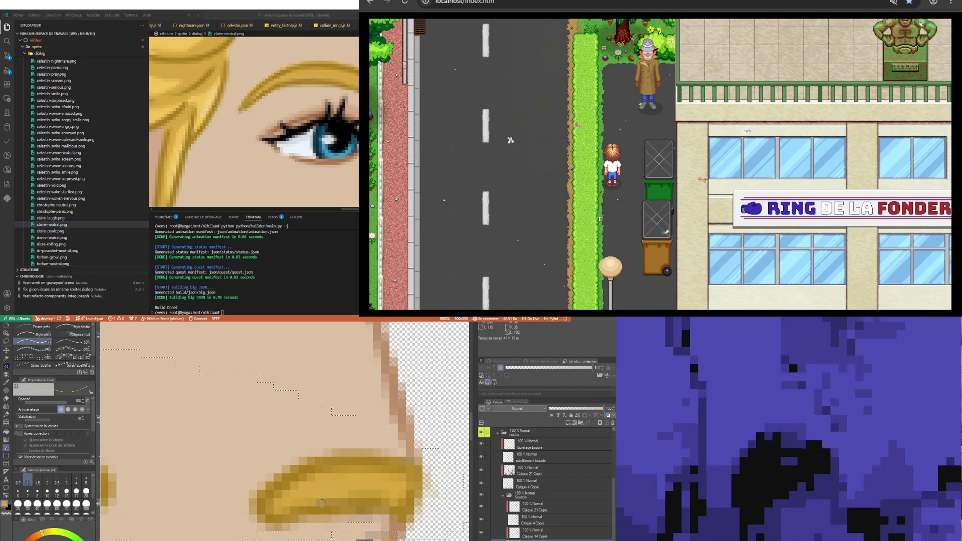
scroll(322, 504, down, 5)
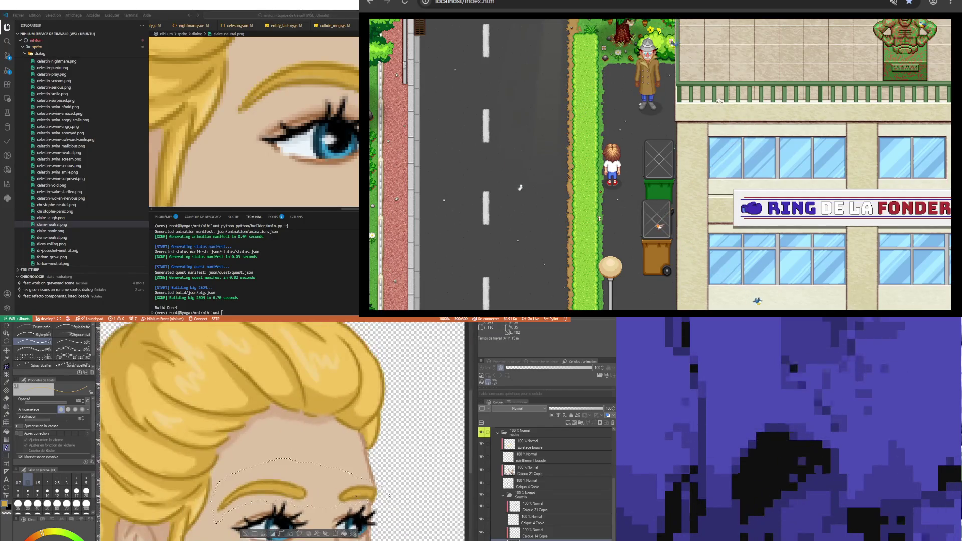
scroll(322, 504, down, 1)
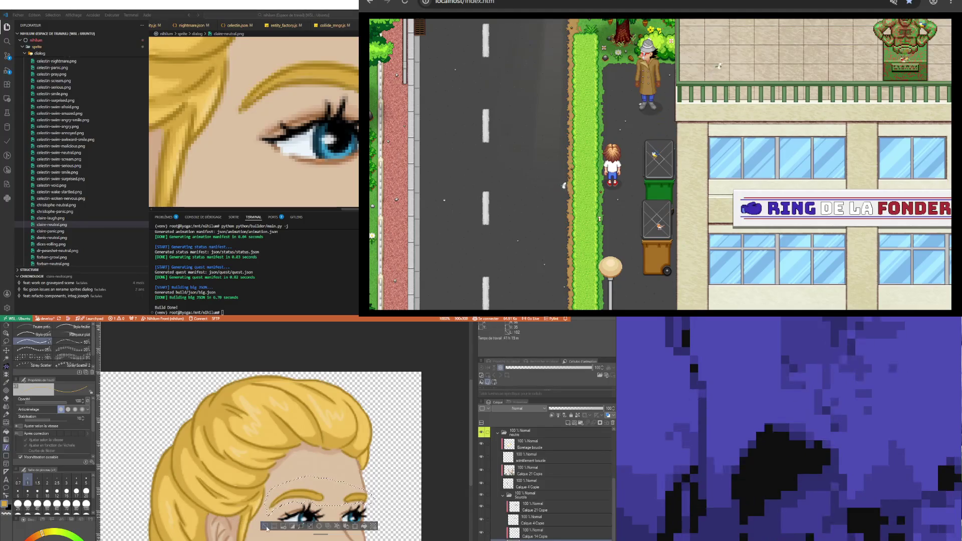
scroll(327, 492, down, 1)
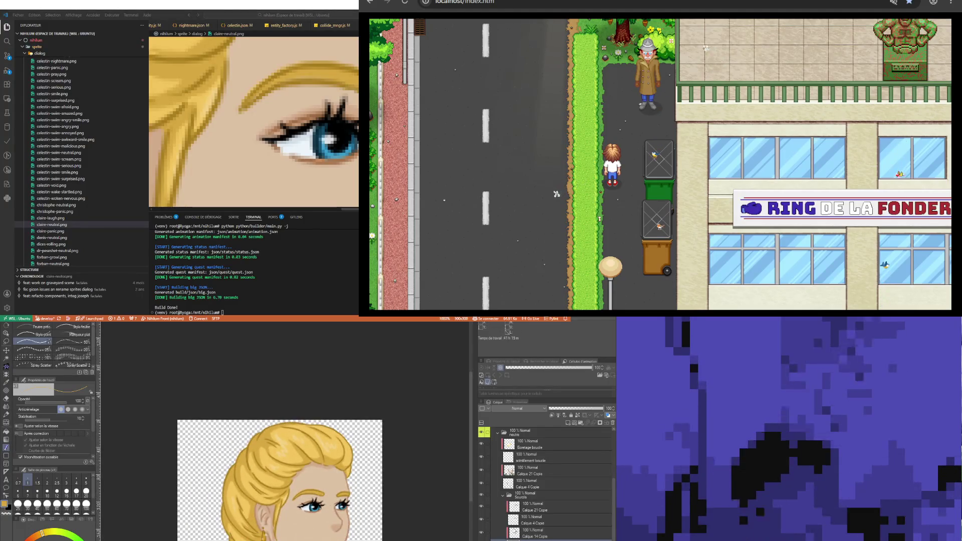